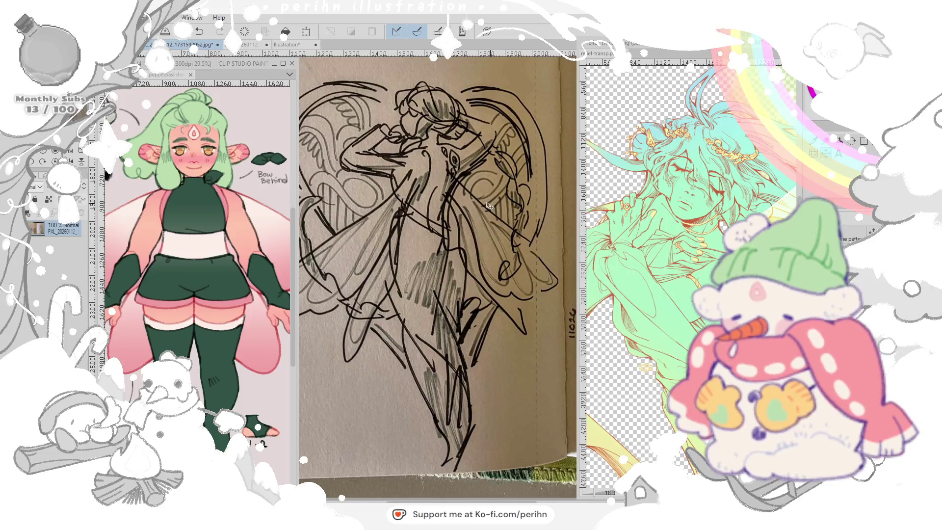
scroll(398, 213, "down", 2)
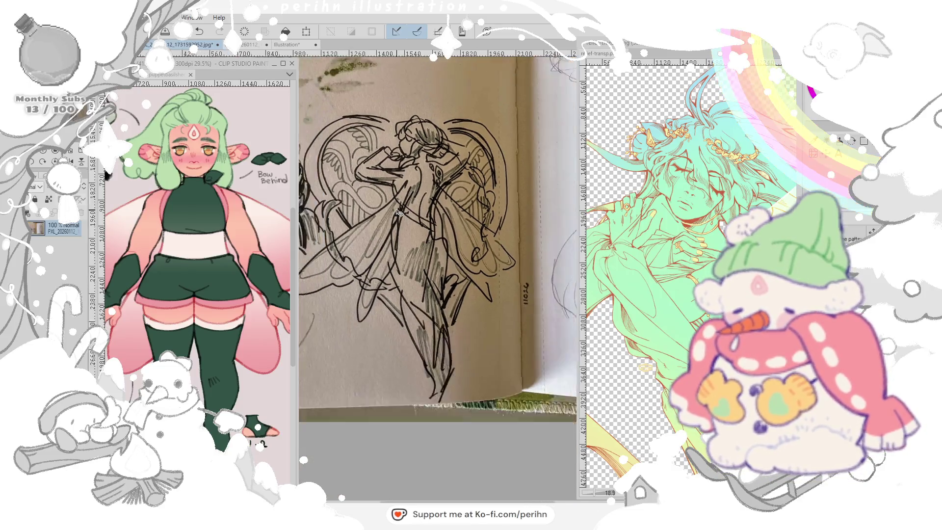
- Pan across the sketchbook photo, then bring up the coloured fairy design sheet
left_click_drag(398, 213, 558, 321)
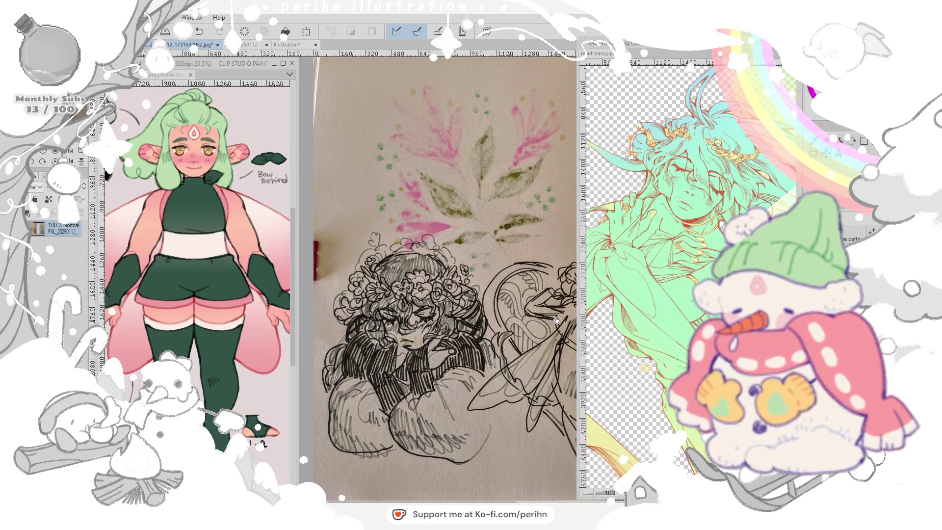
mouse_move(557, 321)
left_mouse_down()
mouse_move(337, 263)
mouse_move(311, 266)
left_mouse_up()
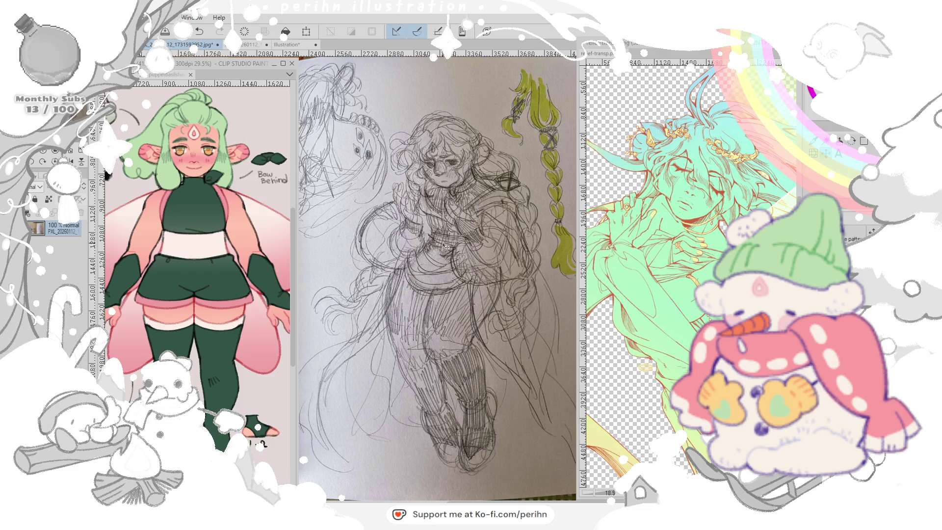
left_click(246, 45)
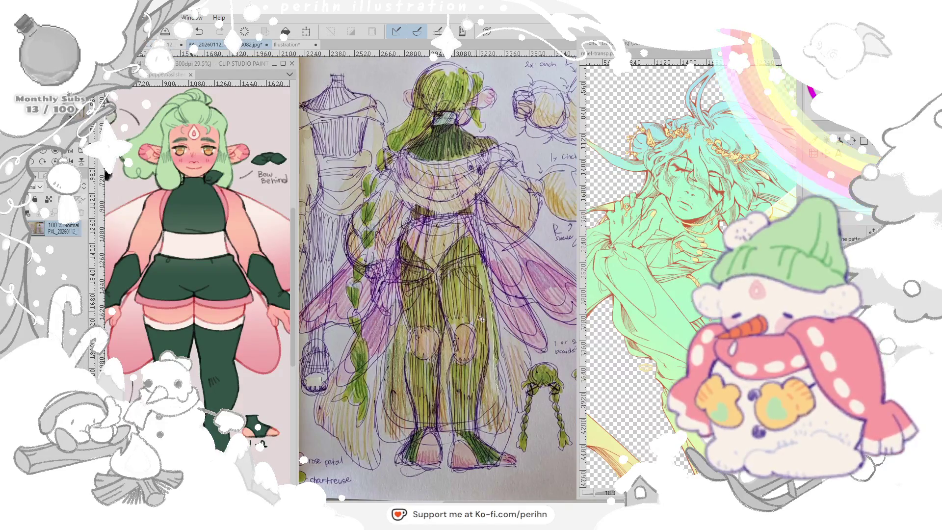
scroll(544, 400, "up", 5)
scroll(441, 353, "up", 3)
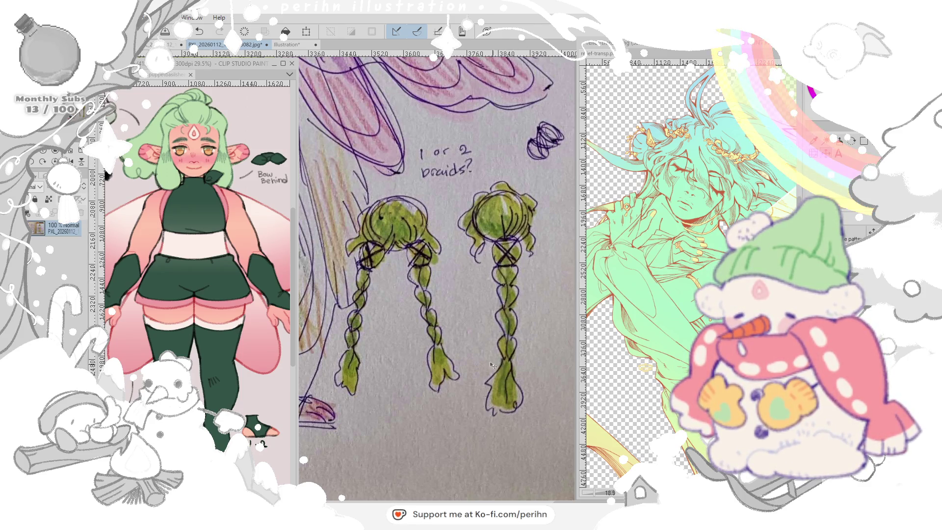
scroll(394, 311, "down", 5)
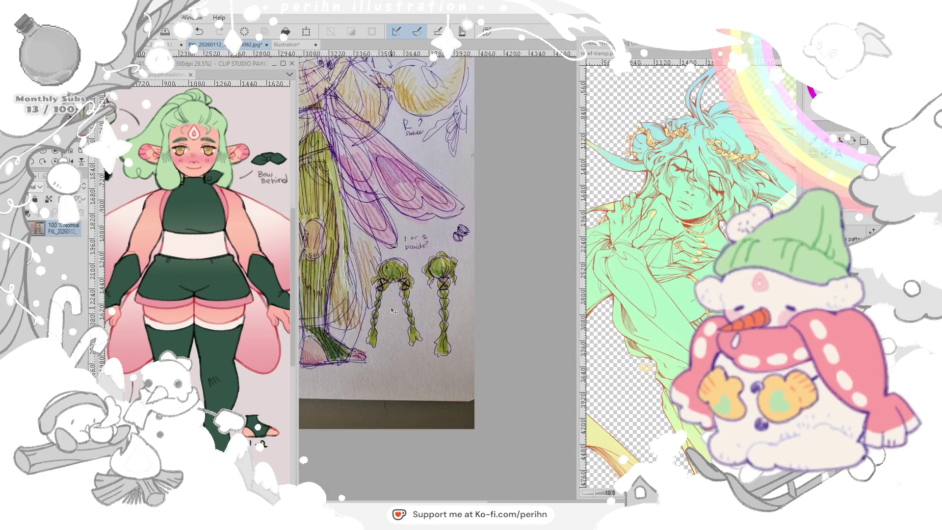
mouse_move(363, 229)
left_mouse_down()
mouse_move(456, 268)
mouse_move(403, 284)
left_mouse_up()
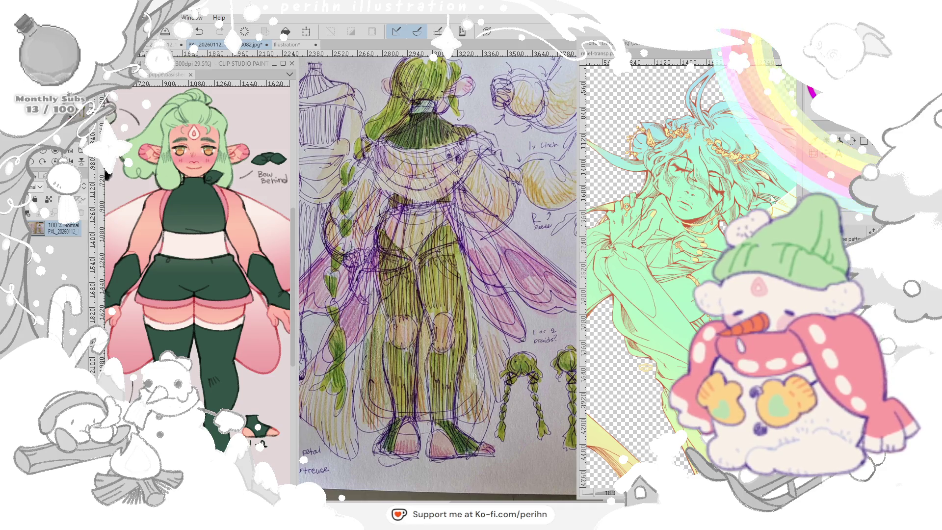
scroll(639, 243, "up", 5)
left_click_drag(639, 243, 662, 368)
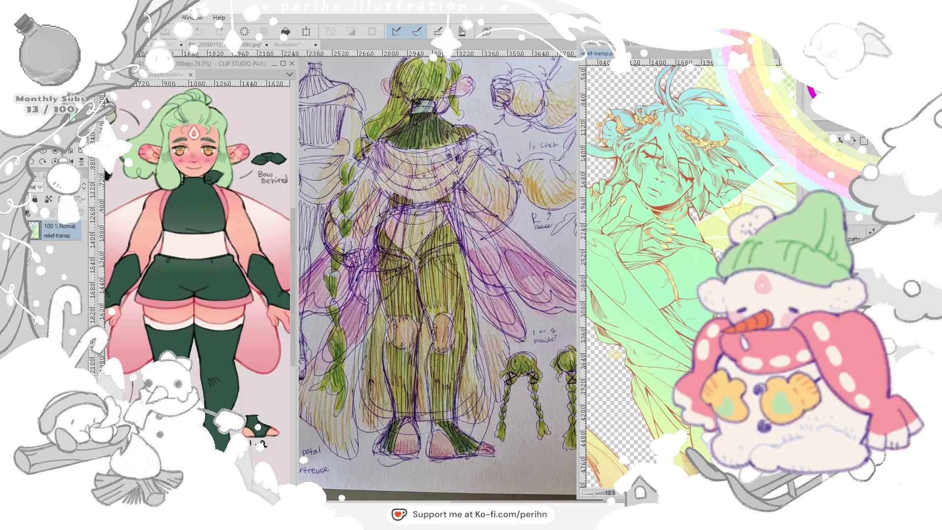
- Show the rainbow fairy illustration ASF-2 on the right and enlarge its window
key("ctrl+Tab")
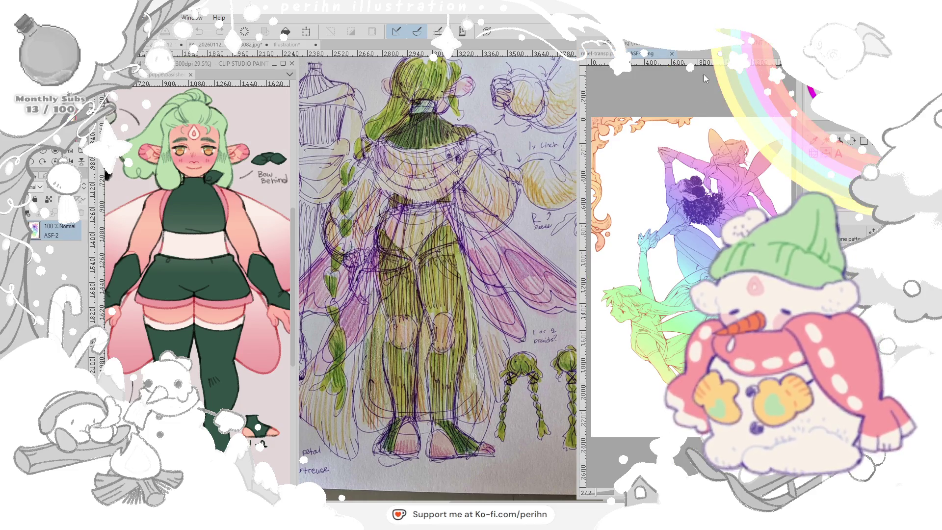
scroll(681, 224, "up", 4)
left_click_drag(661, 377, 698, 333)
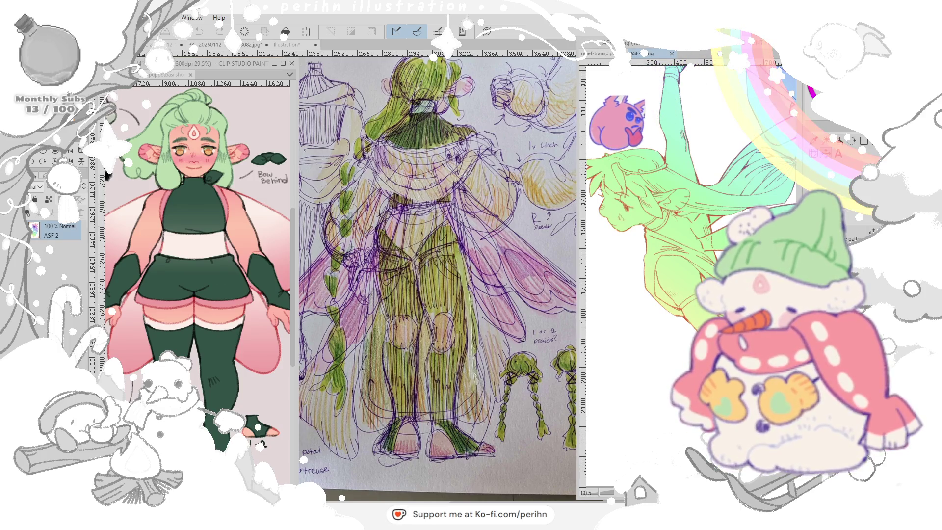
left_click_drag(647, 43, 507, 43)
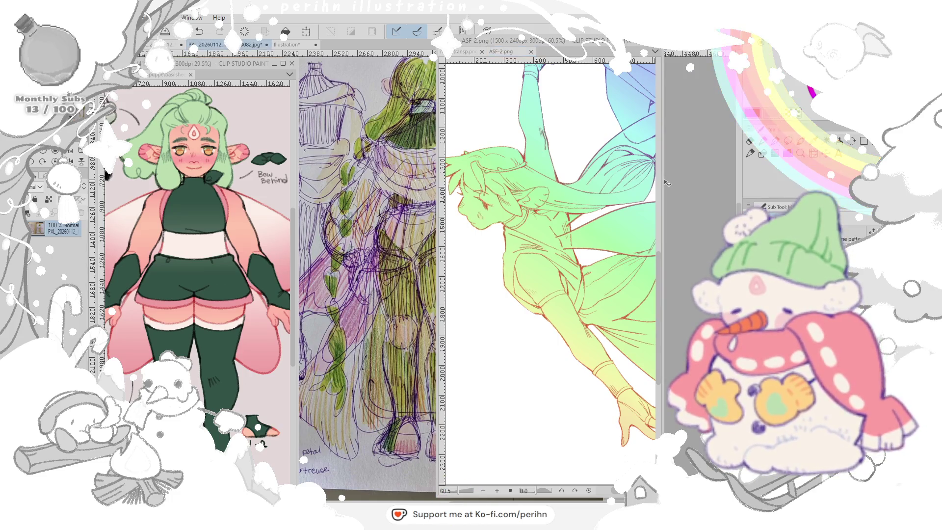
left_click_drag(667, 180, 744, 180)
scroll(624, 250, "down", 3)
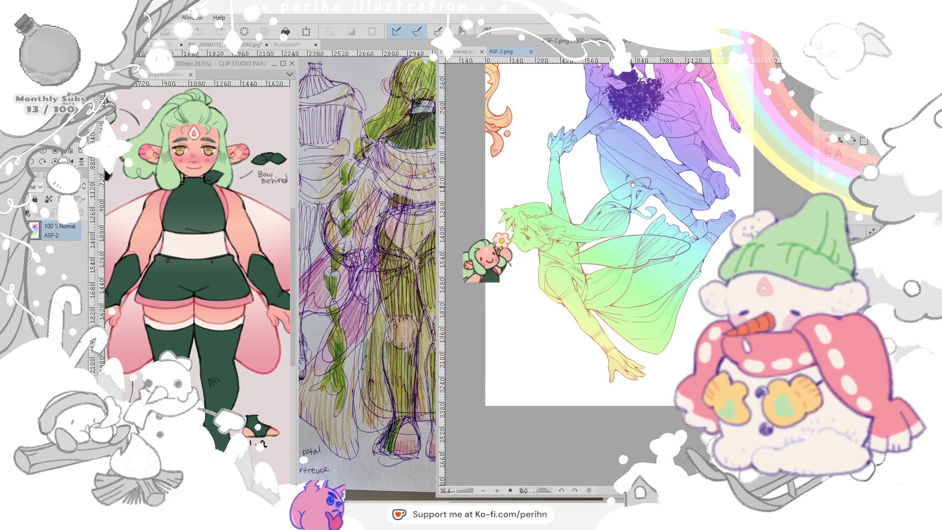
scroll(625, 249, "up", 1)
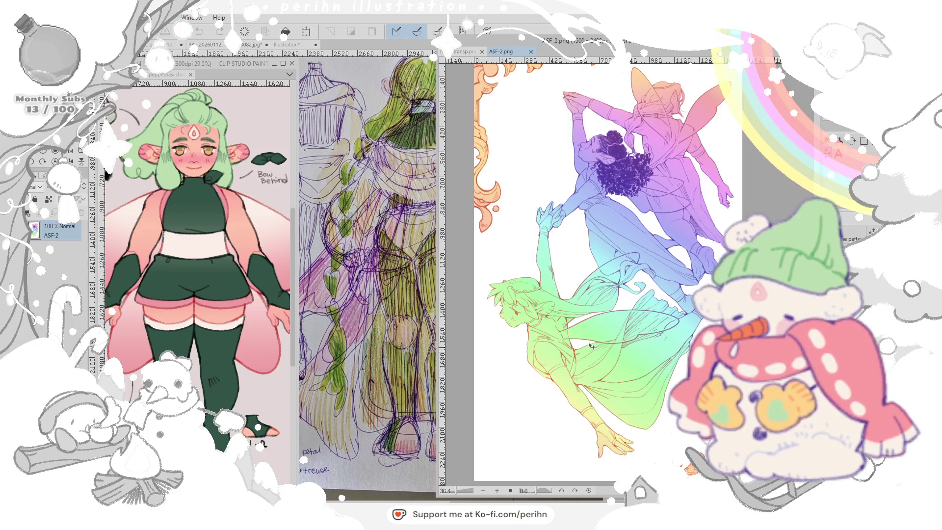
scroll(591, 317, "up", 3)
mouse_move(591, 317)
left_mouse_down()
mouse_move(650, 266)
mouse_move(672, 267)
left_mouse_up()
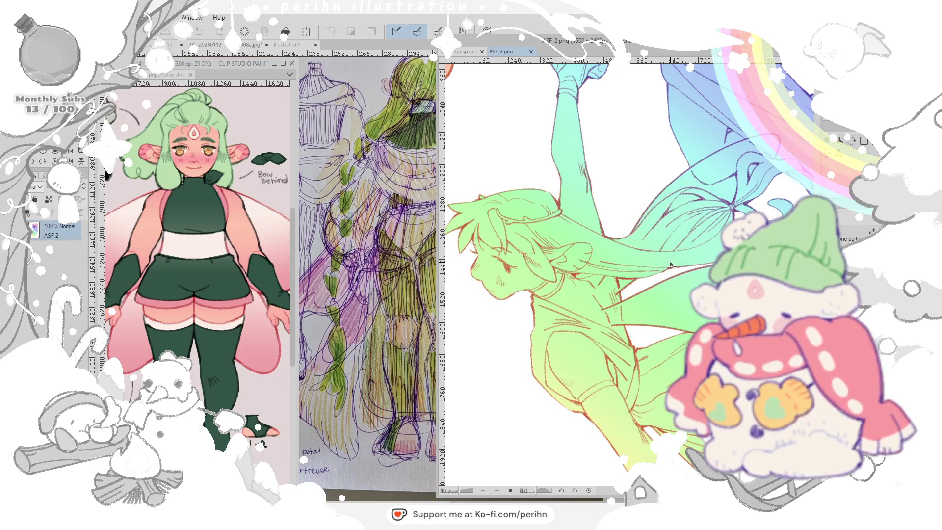
scroll(671, 266, "down", 2)
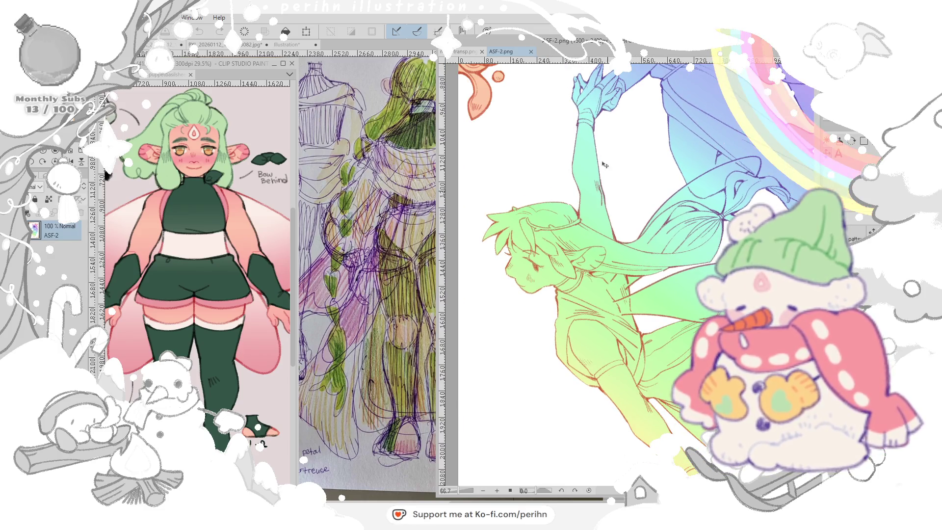
- Check the teal lineart, return to ASF-2, and widen the design sheet panel
left_click(466, 52)
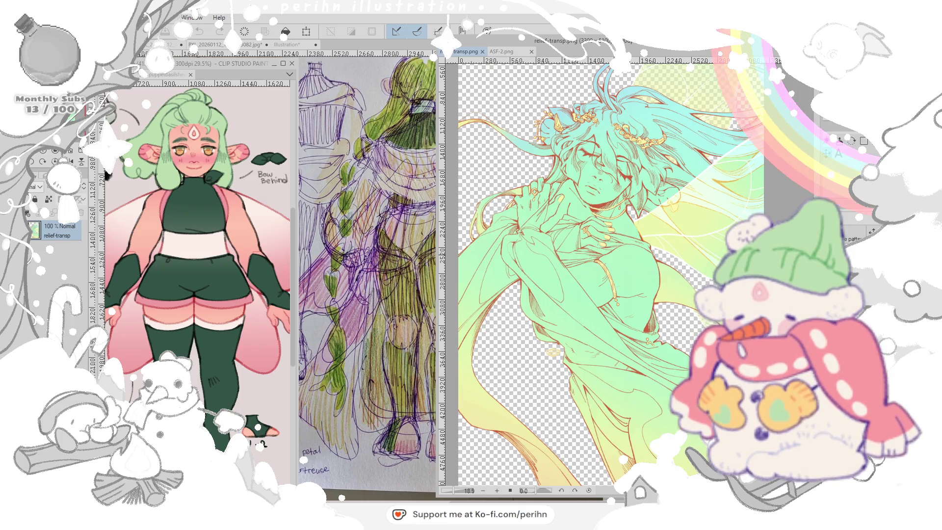
left_click(500, 52)
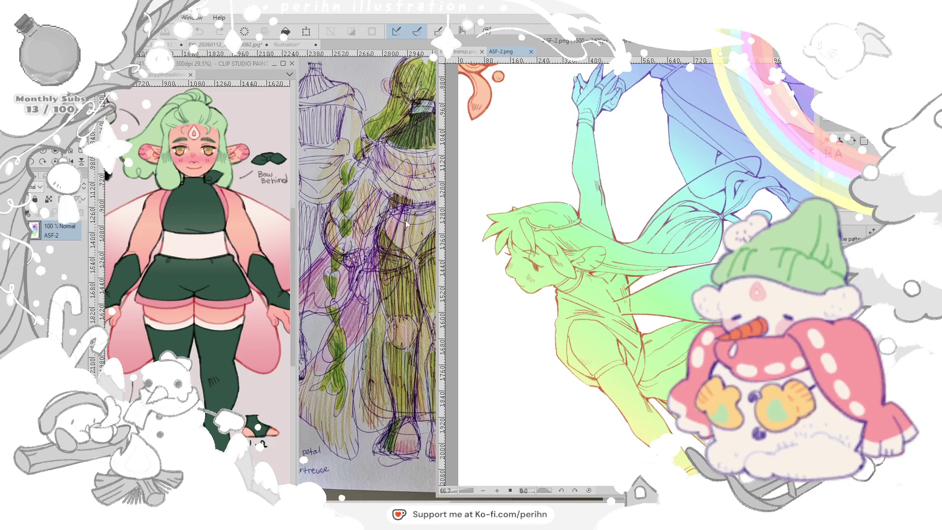
left_click_drag(442, 90, 611, 96)
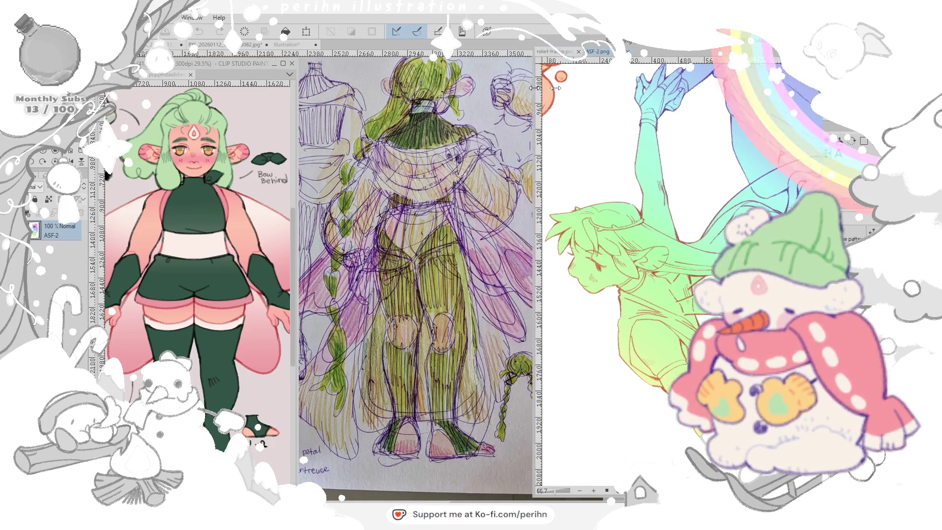
scroll(577, 315, "up", 5)
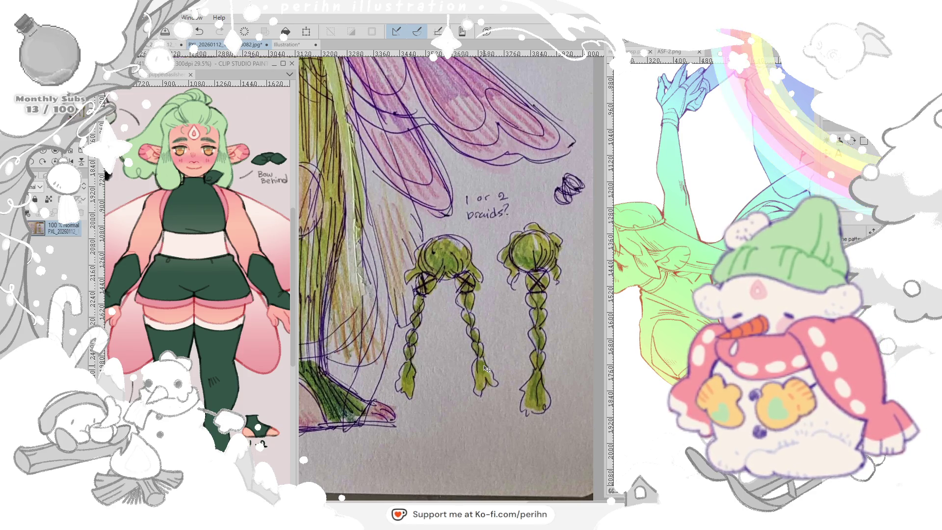
scroll(478, 365, "down", 3)
- Recentre the design sheet, then switch the right canvas back to the teal transparent lineart
mouse_move(412, 221)
left_mouse_down()
mouse_move(391, 177)
mouse_move(465, 238)
mouse_move(423, 248)
left_mouse_up()
scroll(391, 177, "down", 3)
left_click(662, 221)
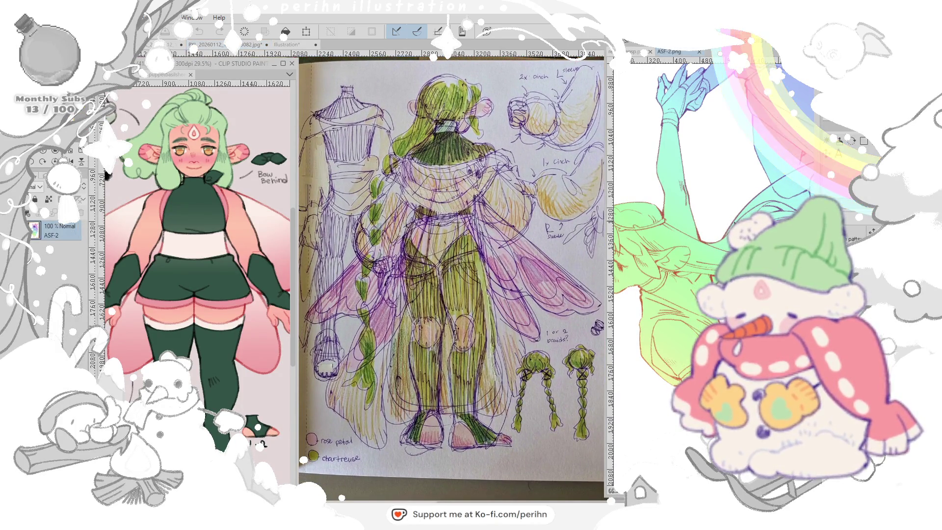
scroll(663, 221, "down", 3)
left_click(633, 51)
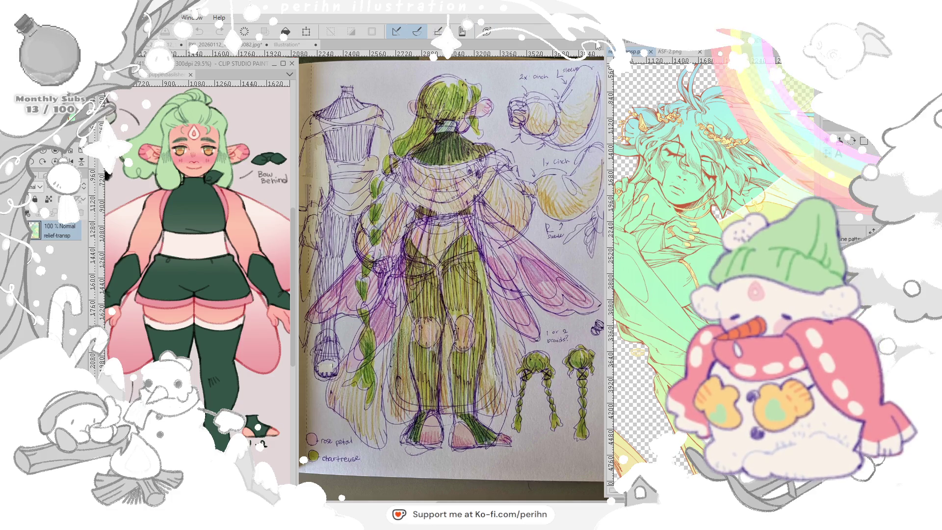
- Nudge the panel border left to give the lineart view more room
left_click_drag(608, 280, 597, 280)
scroll(663, 221, "up", 2)
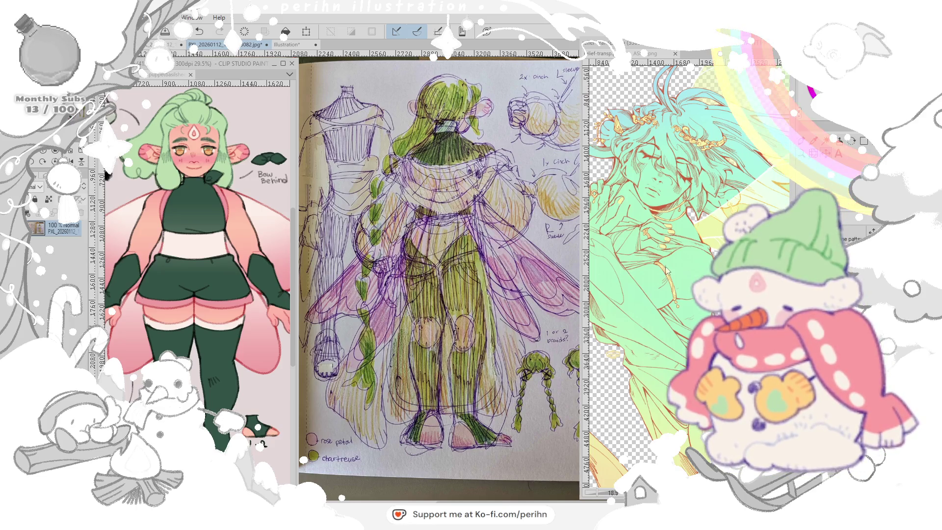
scroll(366, 269, "down", 5)
scroll(366, 269, "down", 5)
scroll(435, 273, "up", 1)
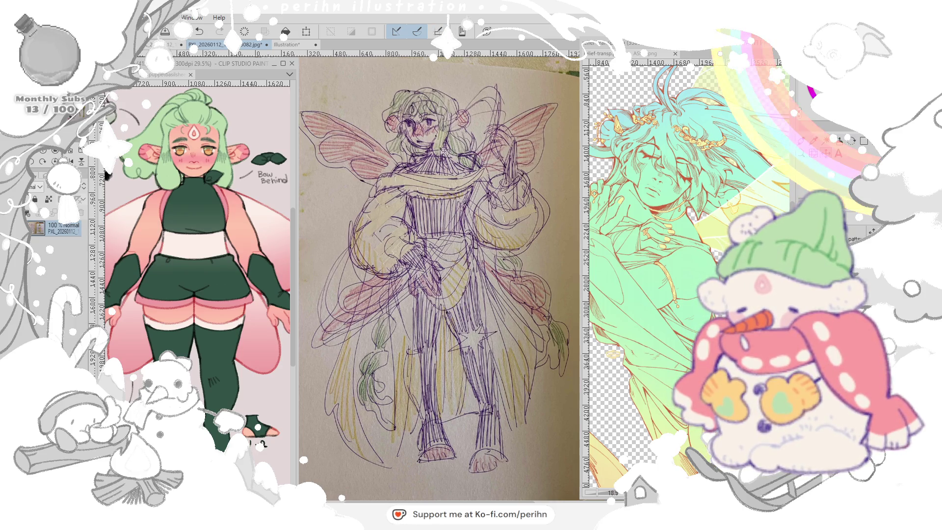
left_click_drag(249, 61, 229, 52)
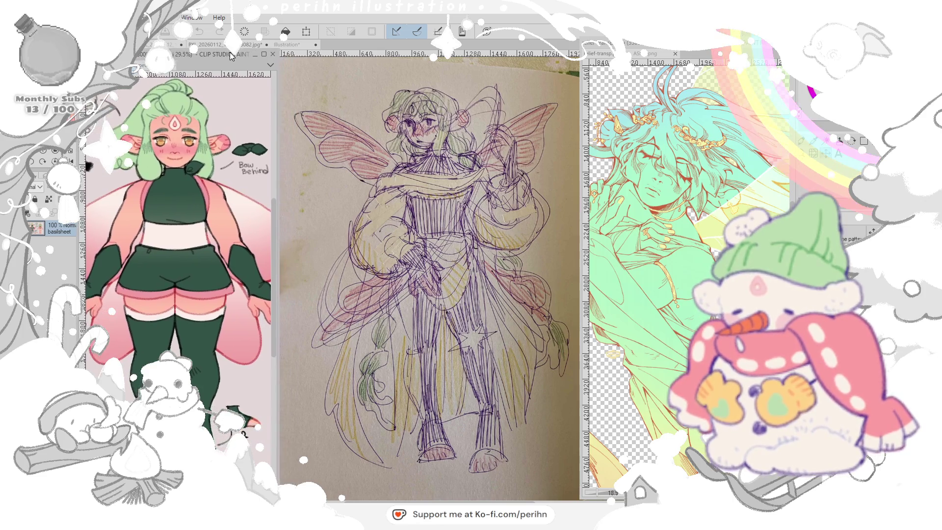
scroll(439, 245, "up", 3)
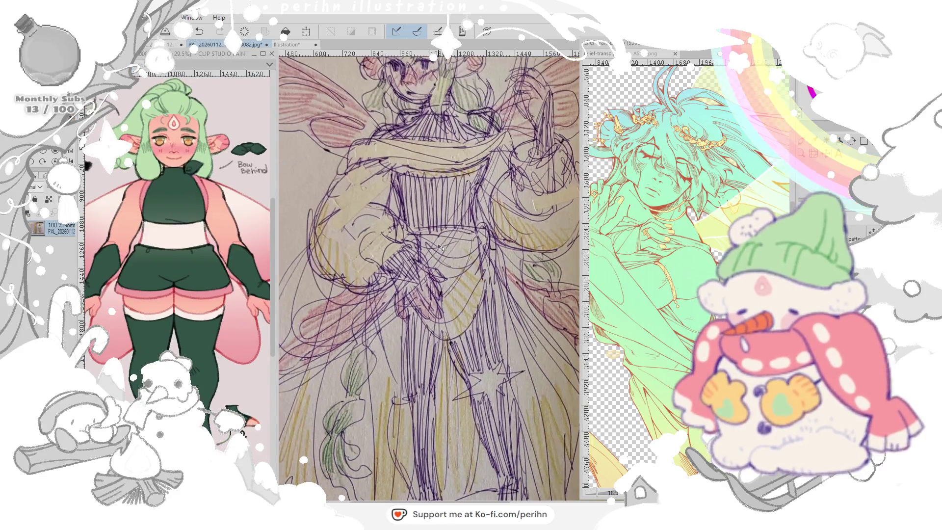
left_click_drag(440, 245, 410, 210)
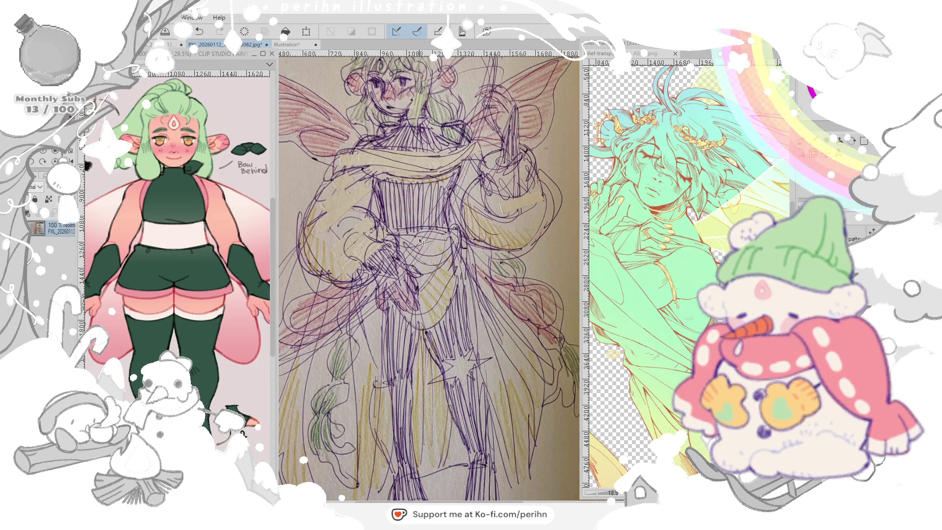
scroll(422, 241, "down", 1)
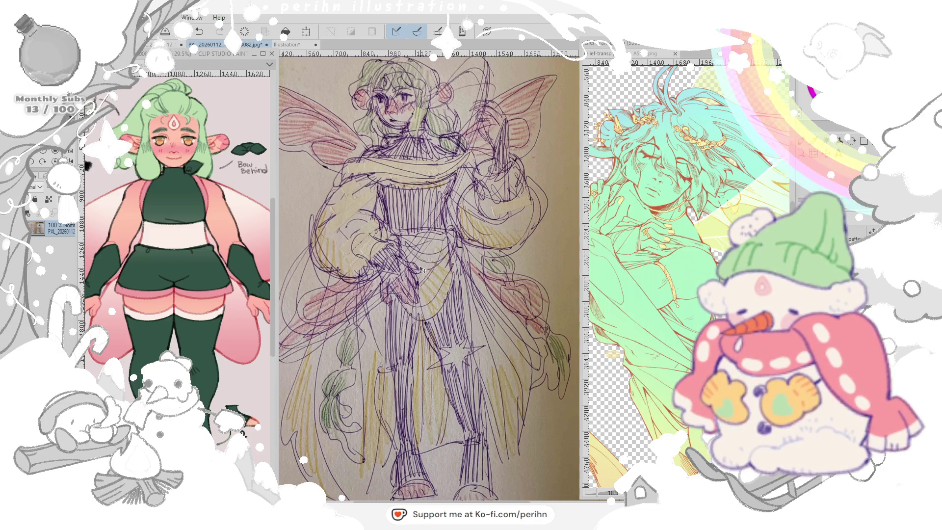
left_click_drag(422, 269, 344, 230)
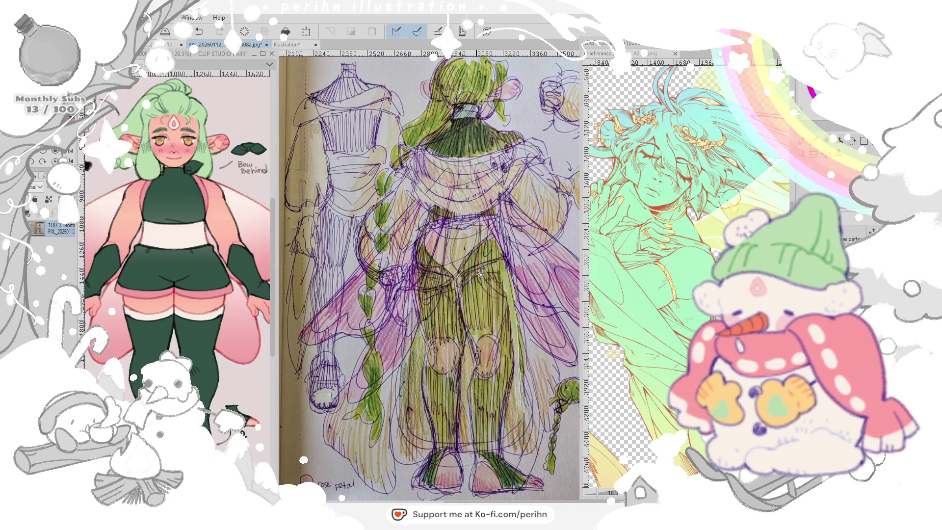
mouse_move(369, 254)
left_mouse_down()
mouse_move(415, 297)
mouse_move(383, 279)
left_mouse_up()
mouse_move(442, 295)
left_mouse_down()
mouse_move(416, 280)
mouse_move(446, 290)
left_mouse_up()
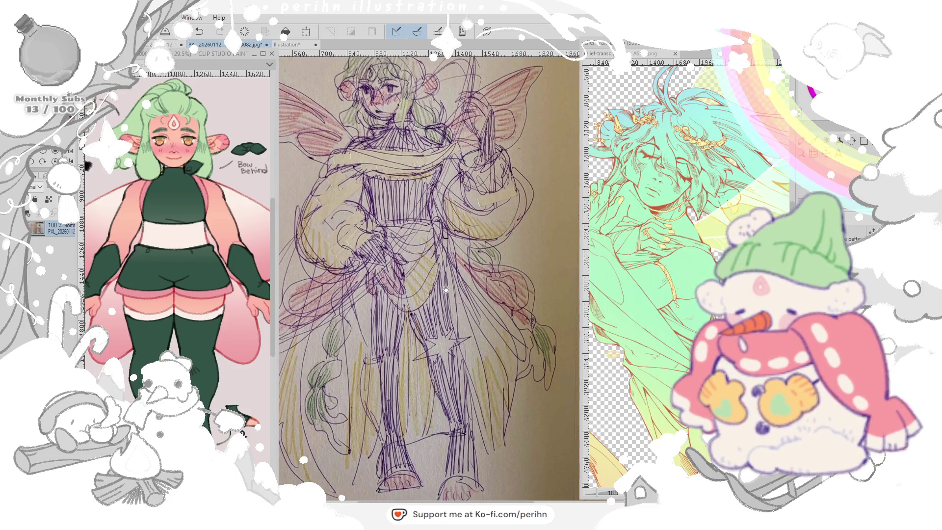
scroll(447, 291, "up", 1)
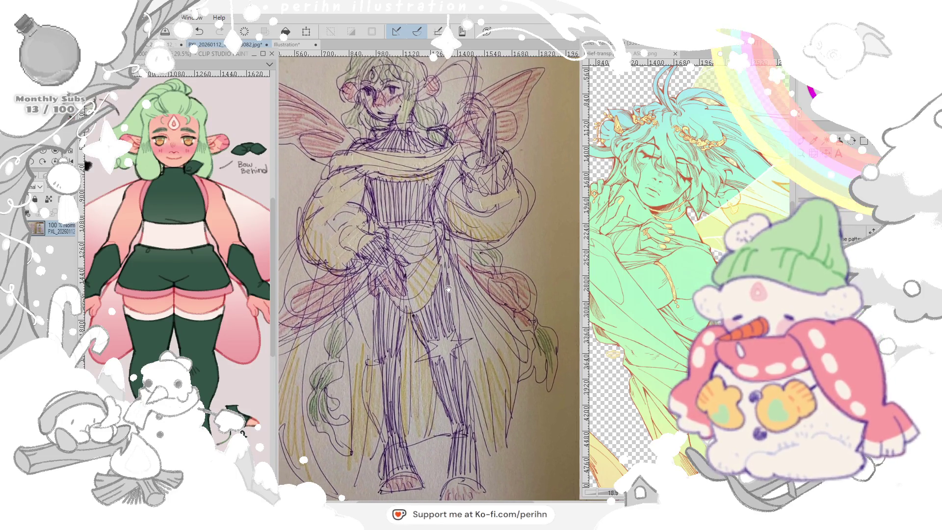
scroll(451, 293, "up", 1)
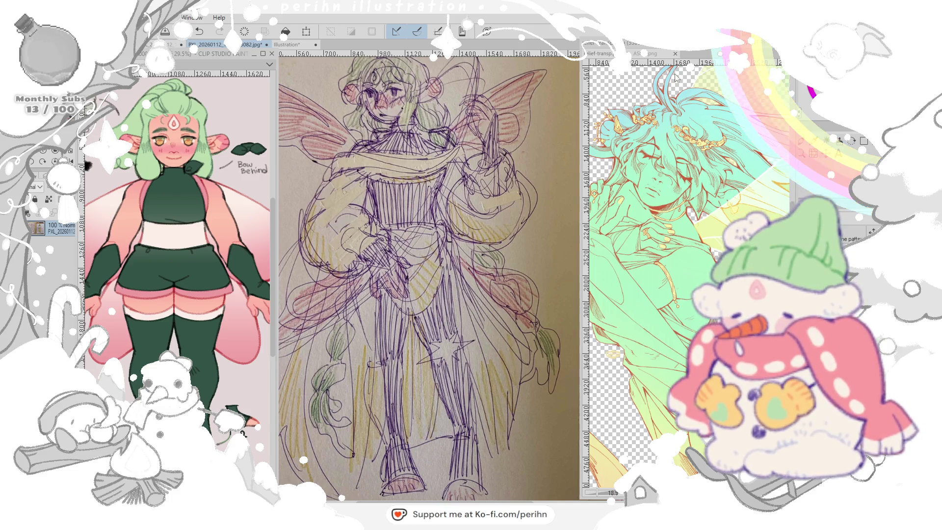
- Enlarge the relief-transp window, glance at ASF-2, then narrow it to reveal the sketch photo
left_click_drag(586, 89, 336, 106)
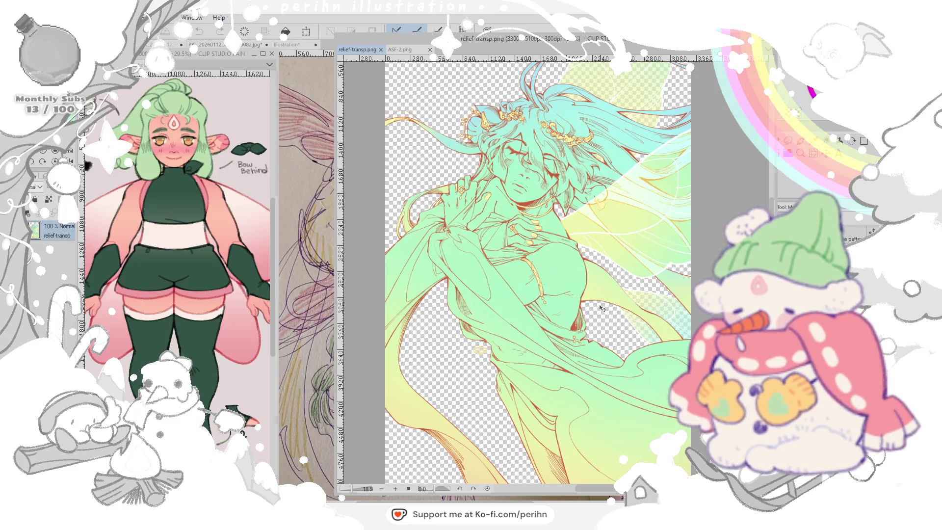
left_click(402, 48)
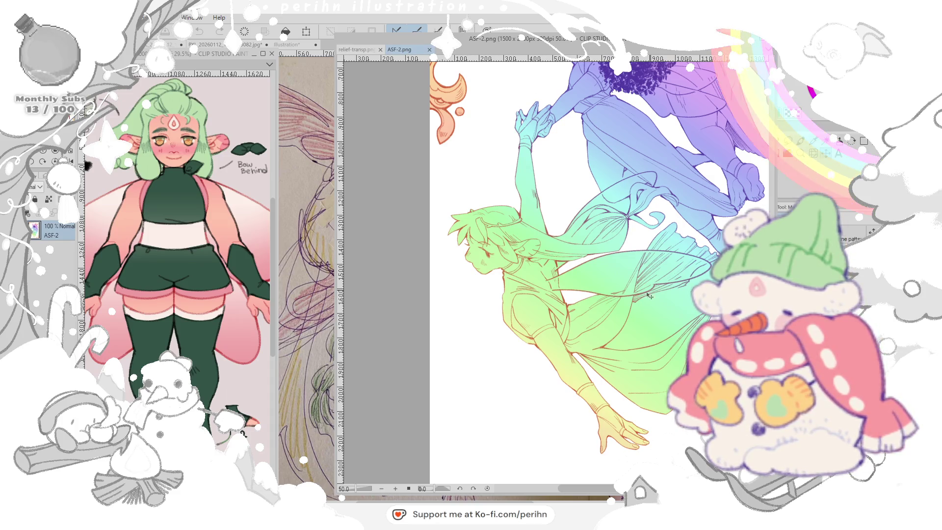
left_click(359, 49)
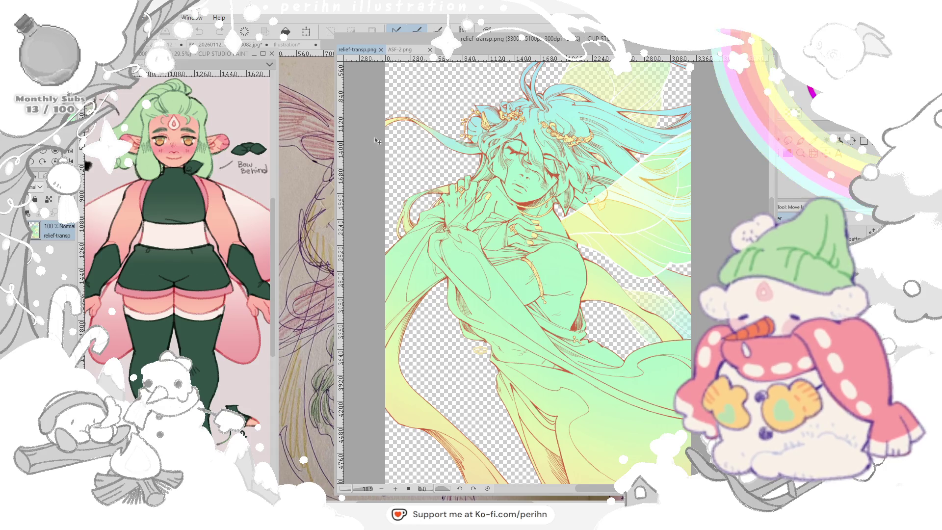
left_click_drag(337, 129, 541, 135)
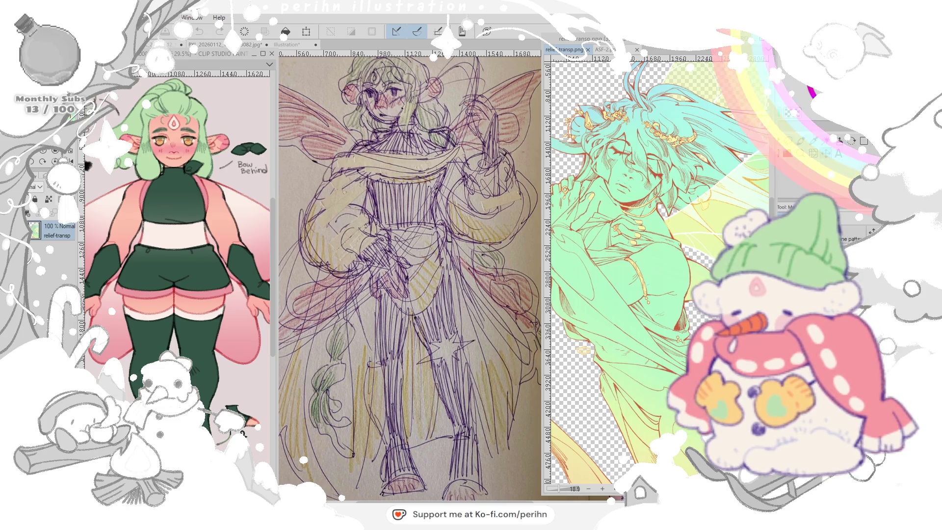
- Make the basisheet character reference sheet the active document
left_click(213, 54)
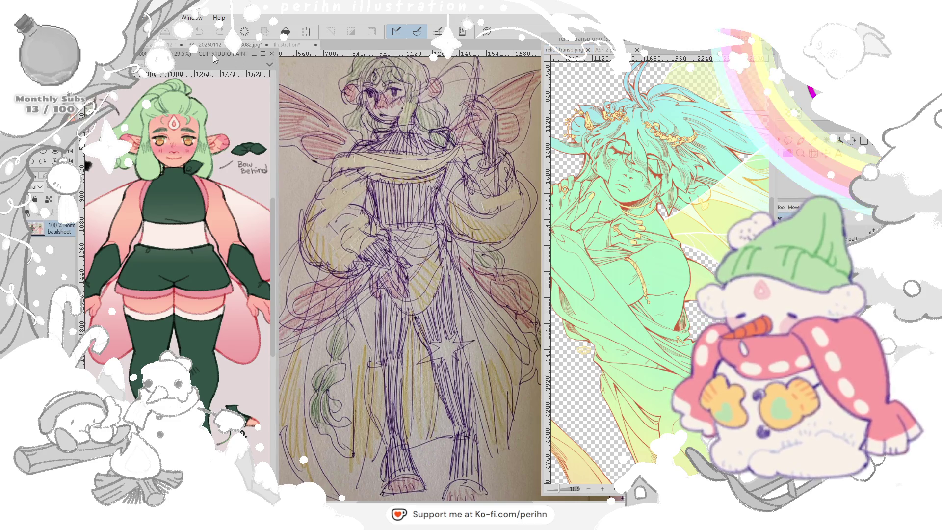
- Make the fairy sketch photo active and bring its back-view figure into view
left_click(604, 49)
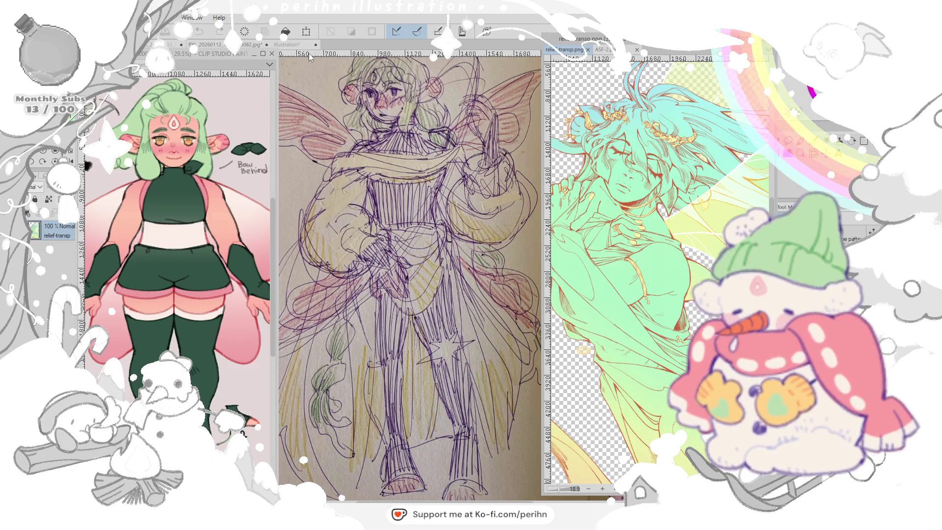
left_click(210, 44)
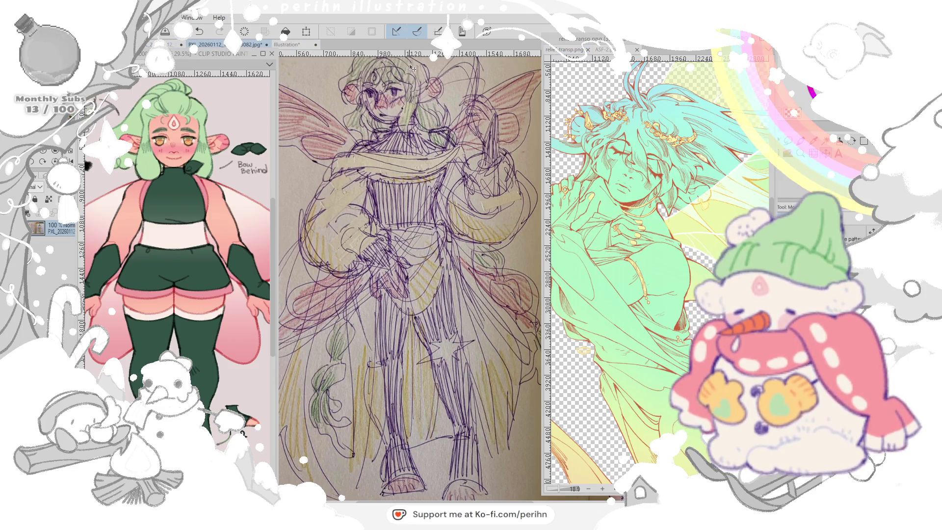
left_click_drag(472, 170, 197, 171)
left_click_drag(467, 206, 414, 199)
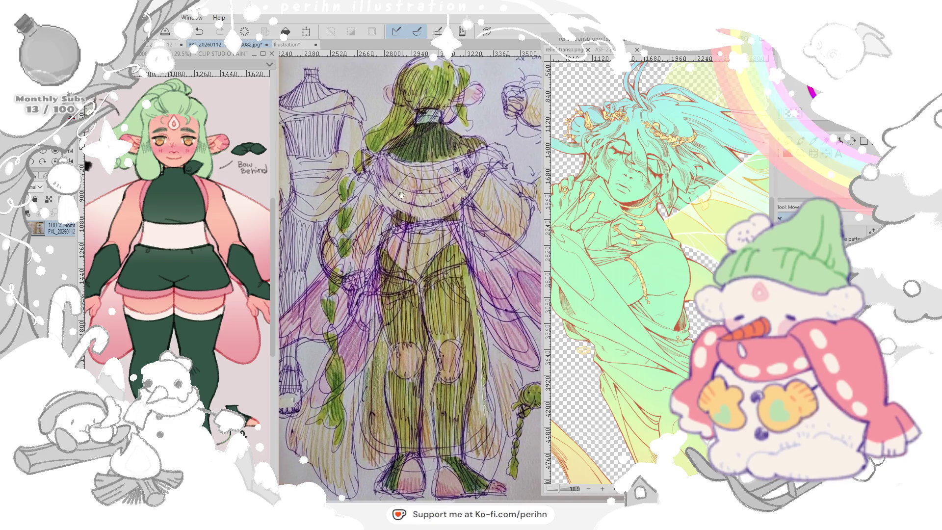
scroll(416, 199, "up", 1)
scroll(416, 199, "up", 1)
scroll(416, 199, "up", 1)
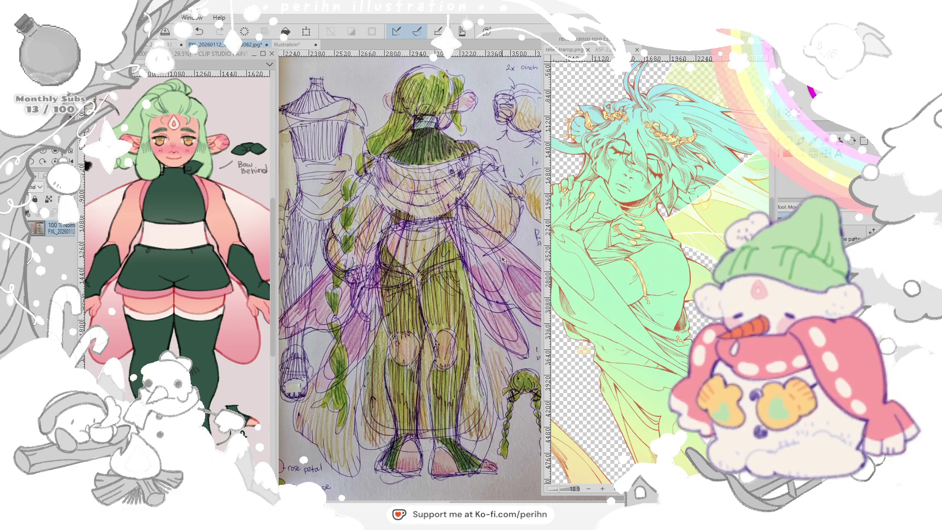
- Review the braid studies and mannequin sketch, then move to the pencil sketch document
mouse_move(513, 263)
left_mouse_down()
mouse_move(441, 262)
mouse_move(464, 267)
left_mouse_up()
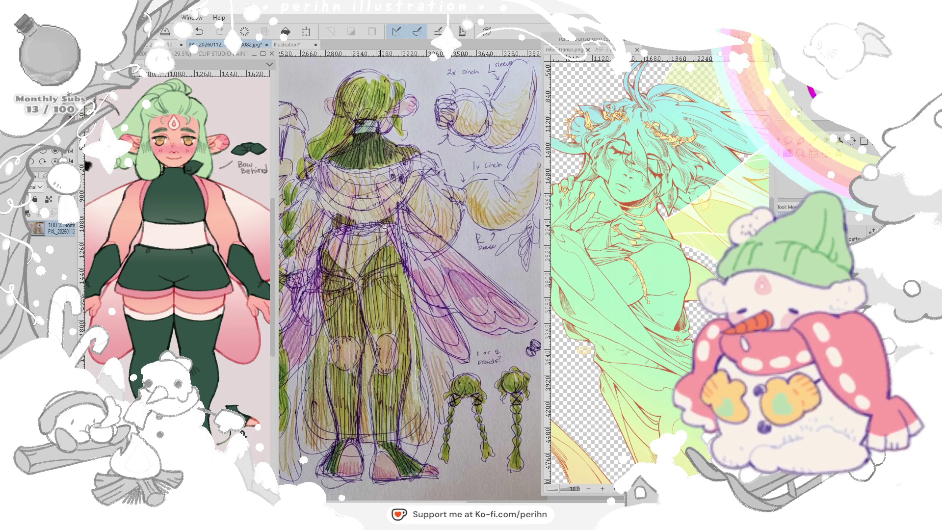
mouse_move(371, 232)
left_mouse_down()
mouse_move(560, 228)
mouse_move(516, 228)
left_mouse_up()
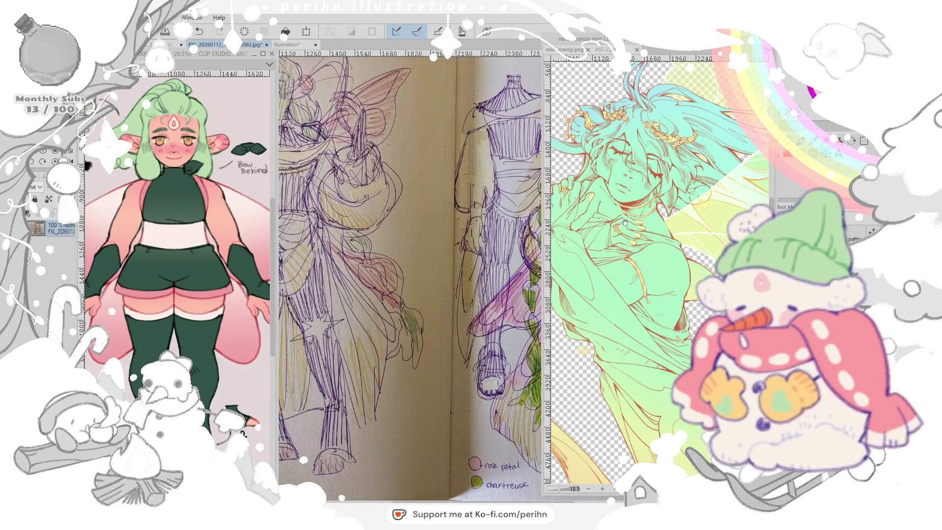
left_click_drag(368, 228, 537, 221)
left_click_drag(441, 221, 449, 242)
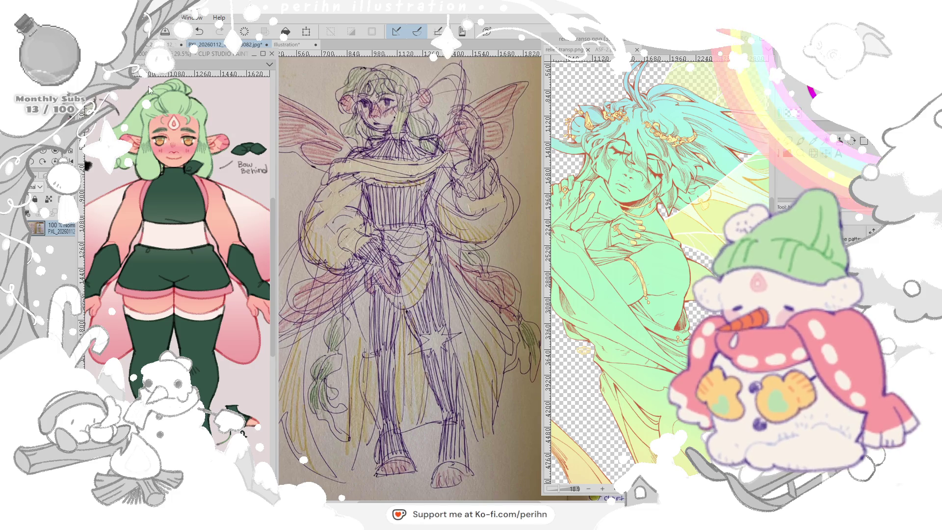
key("ctrl+Tab")
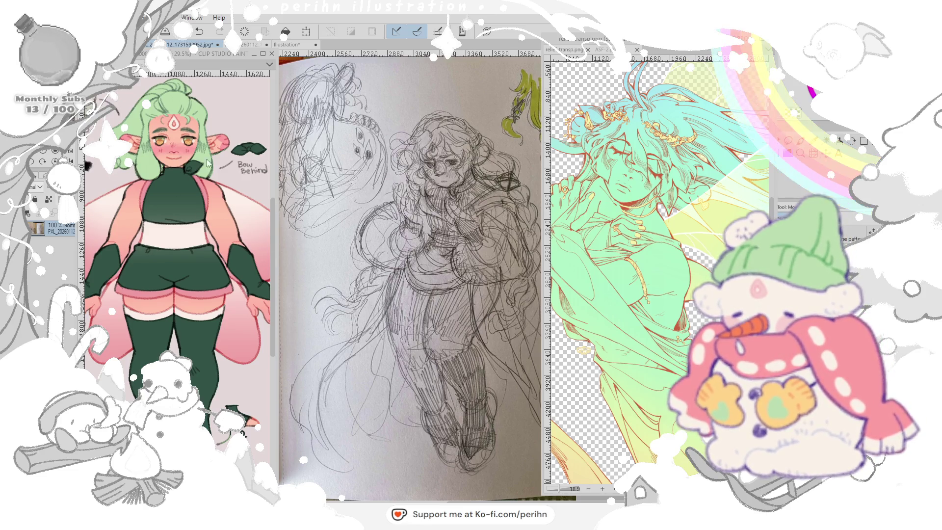
scroll(451, 175, "up", 2)
scroll(456, 191, "up", 3)
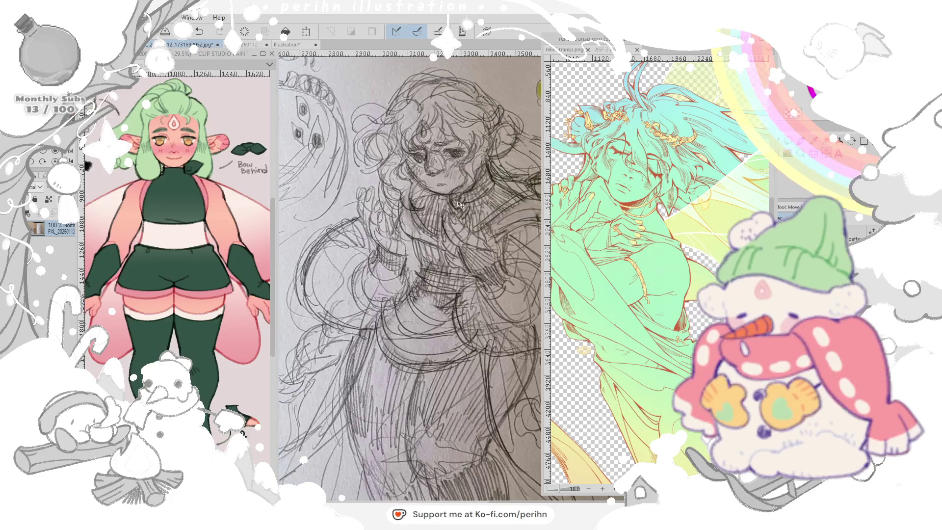
scroll(222, 195, "up", 2)
scroll(210, 221, "up", 2)
scroll(200, 245, "up", 2)
- Adjust the pencil sketch view, then switch to the blue ballpoint sketch document
key("Left")
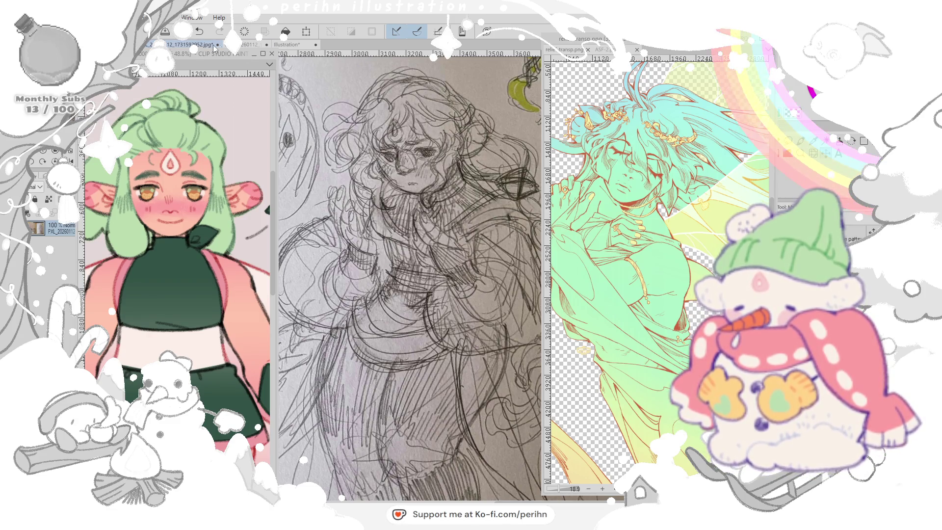
left_click(298, 45)
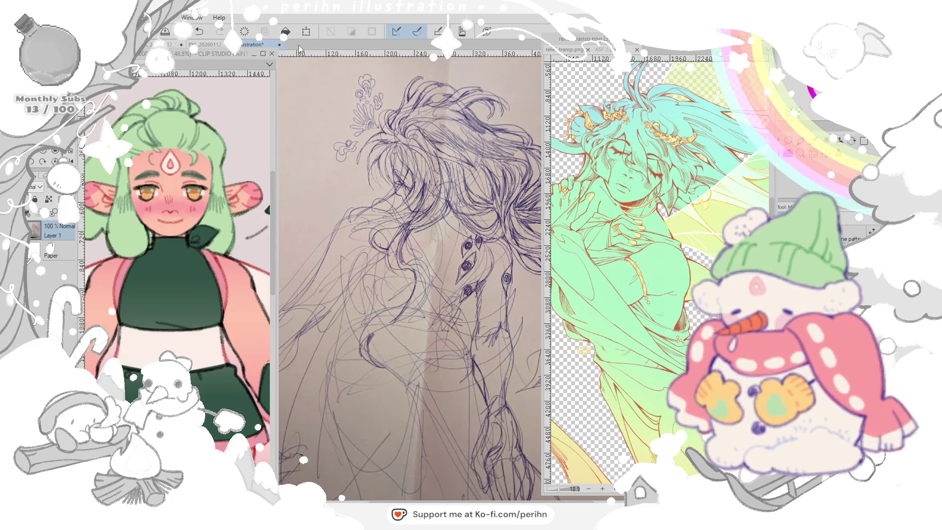
scroll(420, 172, "down", 3)
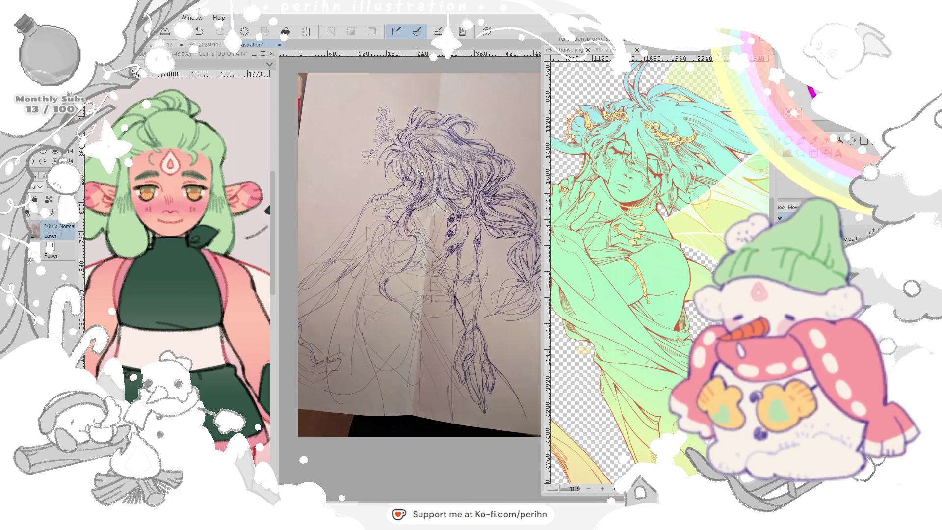
scroll(421, 172, "up", 1)
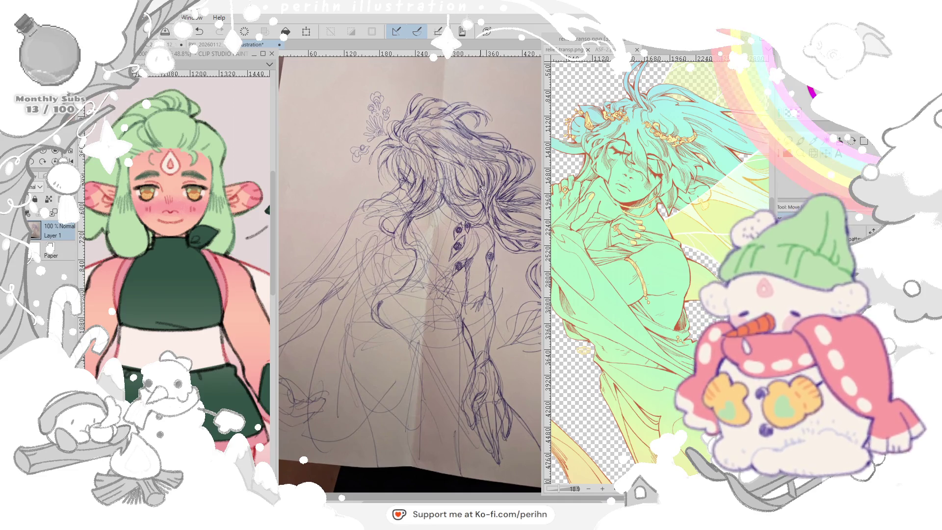
- Close the ballpoint sketch document without saving and pan the sketchbook photo
left_click_drag(483, 189, 458, 188)
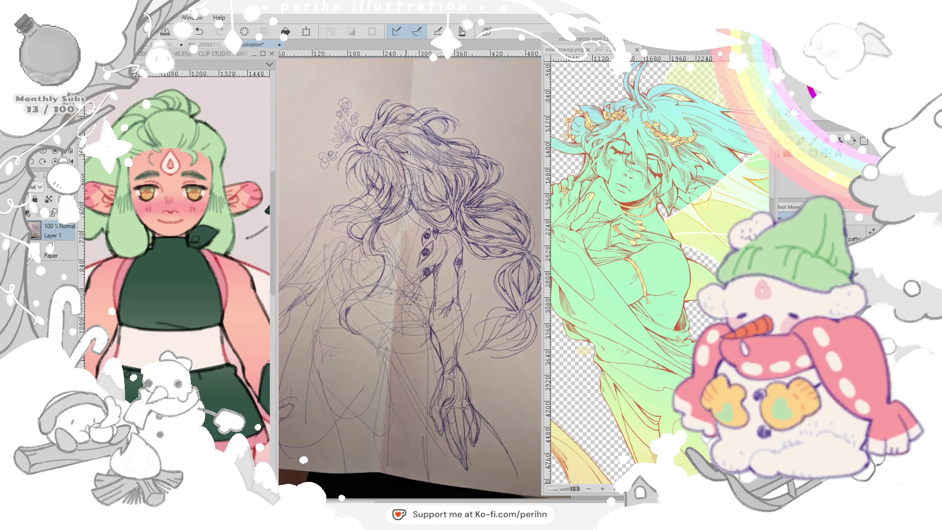
left_click(279, 46)
left_click(480, 195)
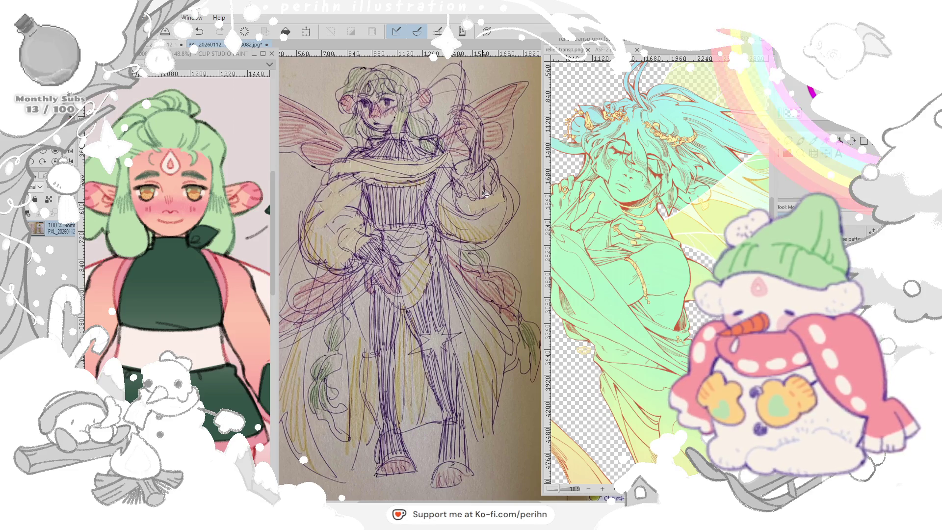
left_click_drag(481, 207, 394, 224)
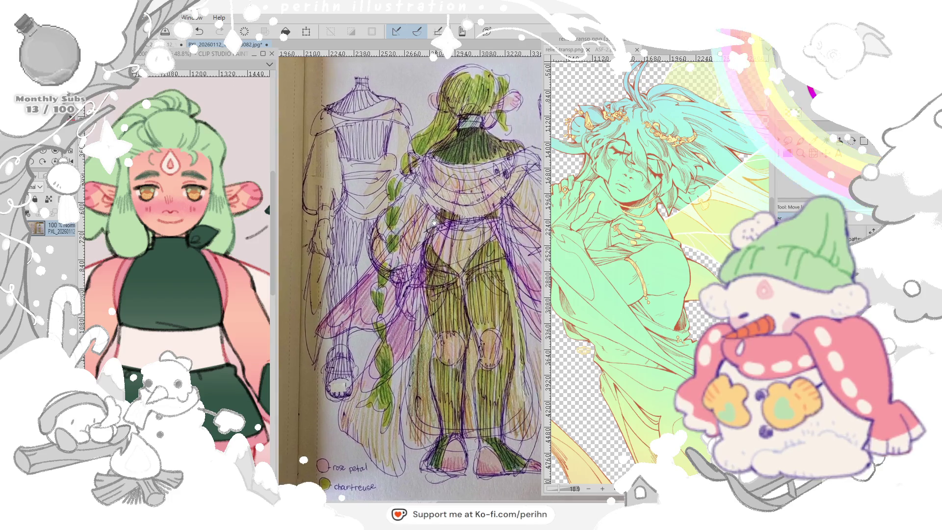
scroll(393, 224, "down", 3)
scroll(393, 224, "down", 2)
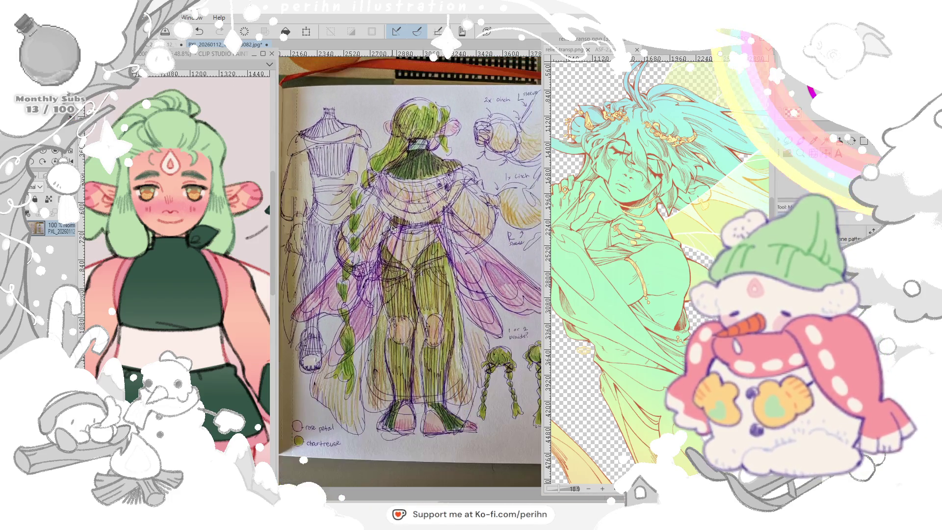
scroll(394, 228, "up", 1)
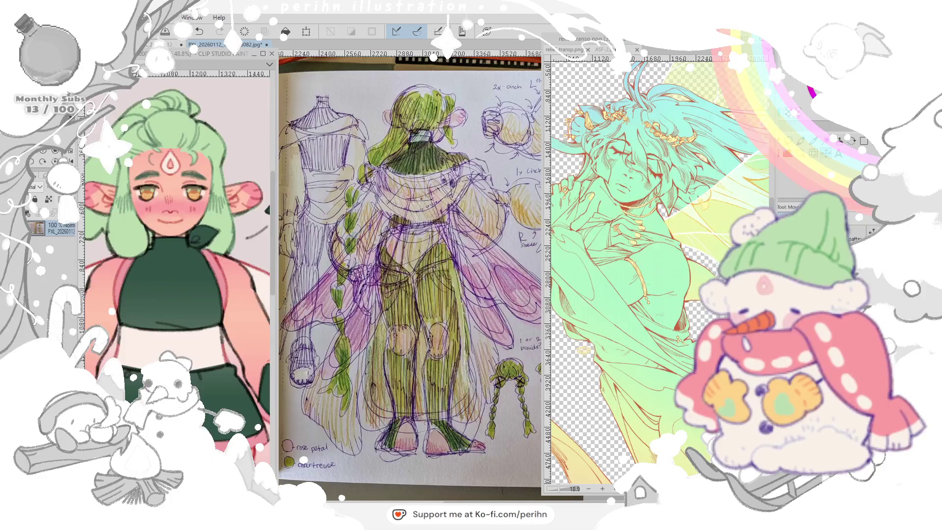
- Close the green lineart document and maximize the sketchbook spread photo across the workspace
left_click(604, 50)
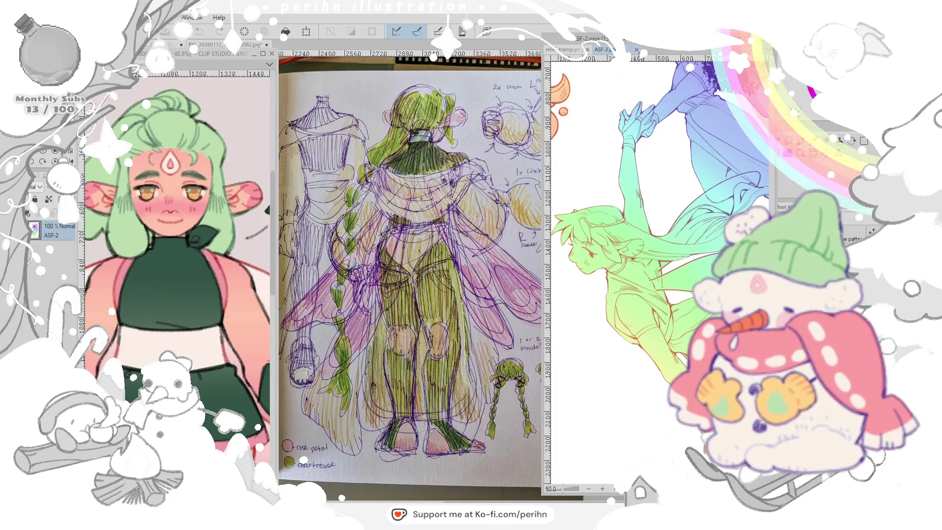
left_click(574, 39)
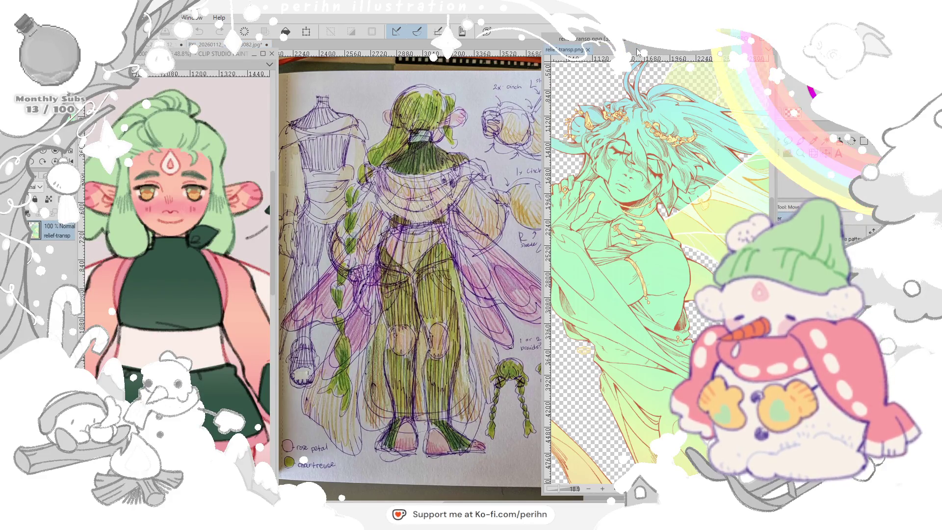
left_click(588, 49)
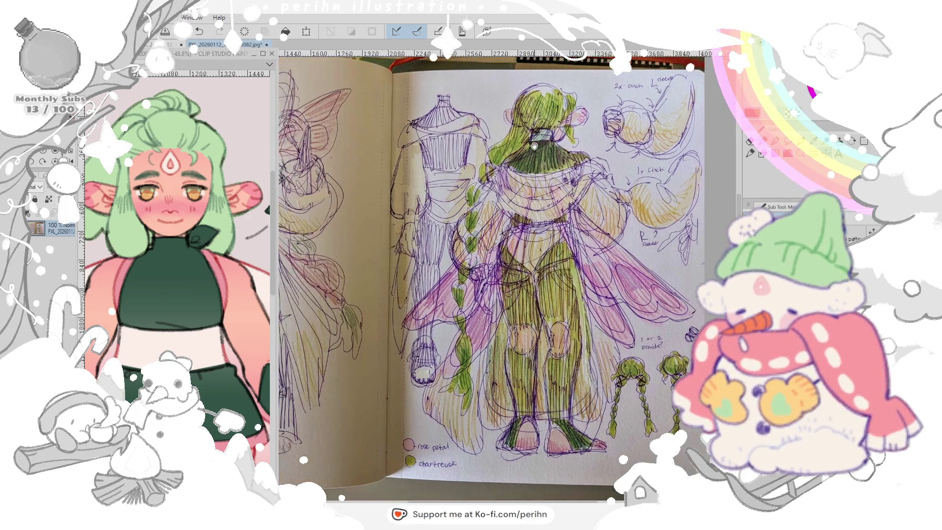
mouse_move(451, 96)
left_mouse_down()
mouse_move(412, 147)
mouse_move(434, 144)
left_mouse_up()
left_click(255, 54)
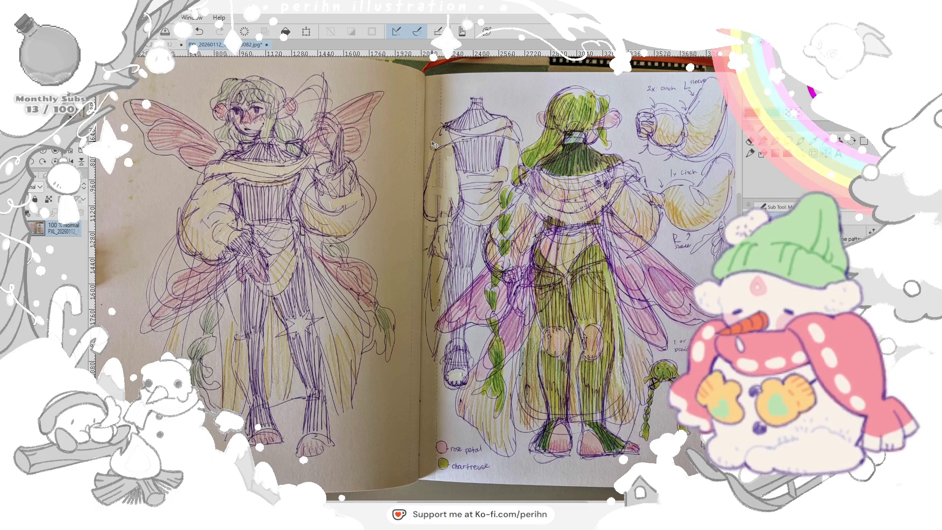
scroll(484, 129, "up", 3)
scroll(376, 189, "up", 2)
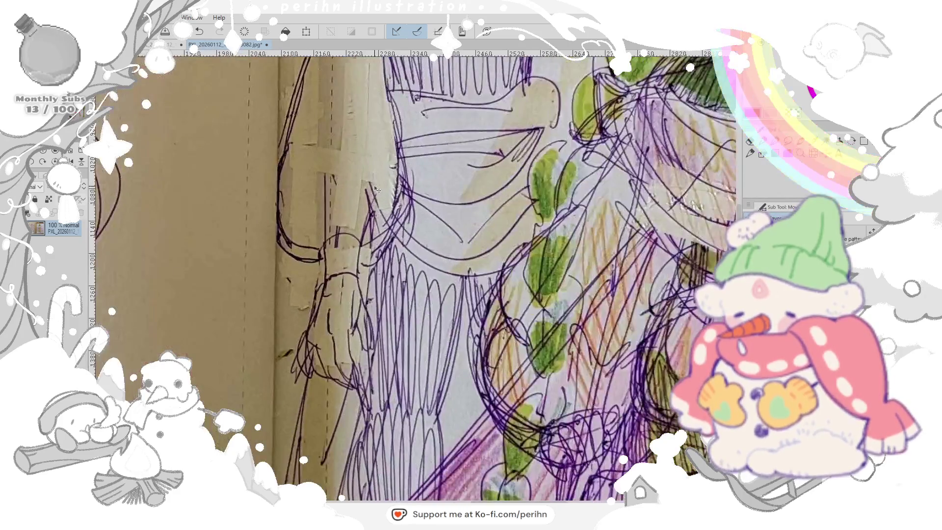
scroll(376, 188, "down", 1)
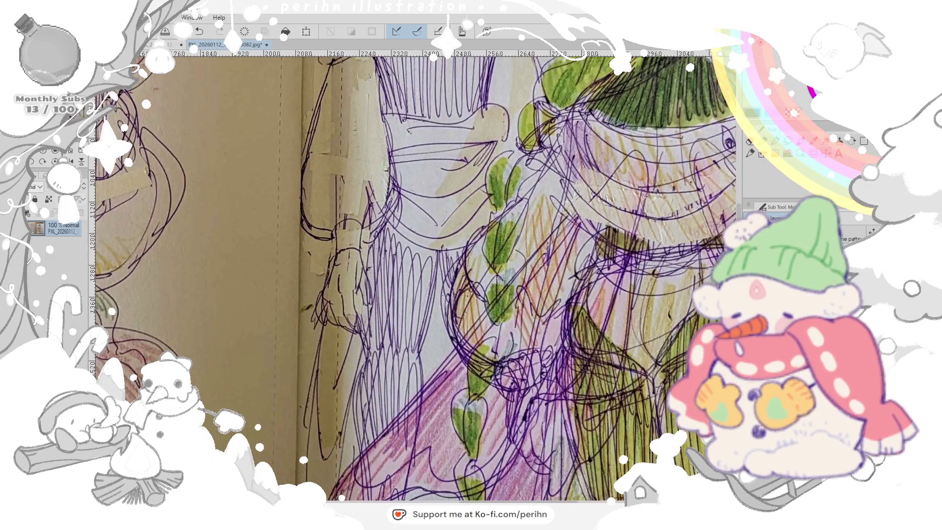
scroll(412, 265, "down", 3)
scroll(412, 264, "down", 2)
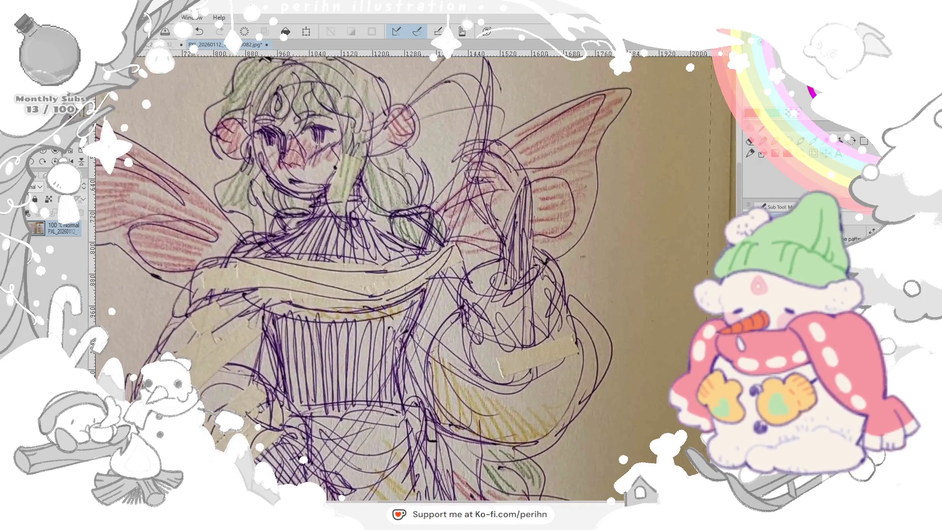
scroll(412, 265, "up", 2)
scroll(376, 221, "up", 1)
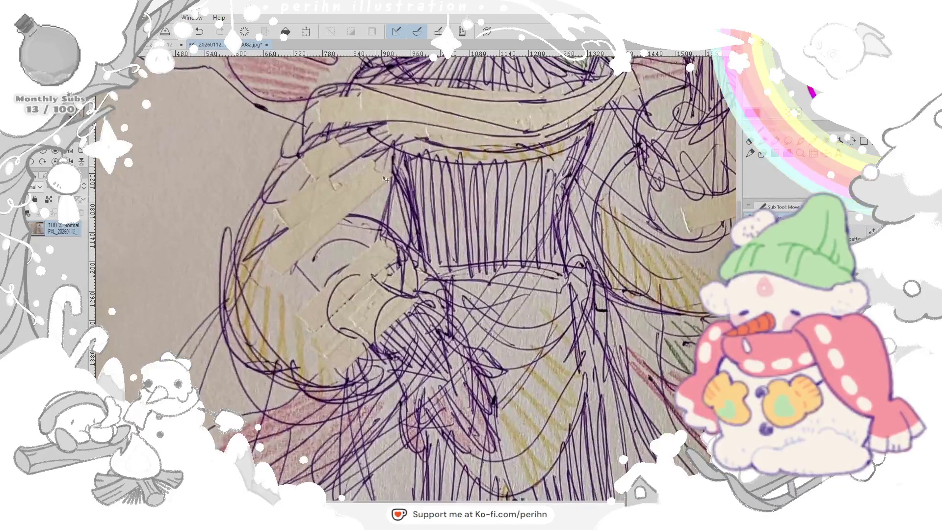
scroll(379, 228, "down", 2)
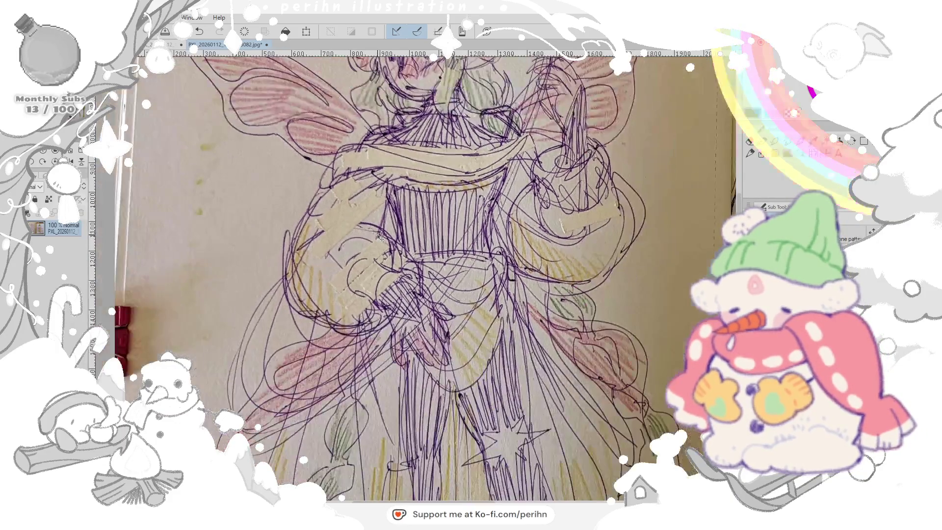
scroll(379, 228, "down", 1)
scroll(380, 228, "down", 1)
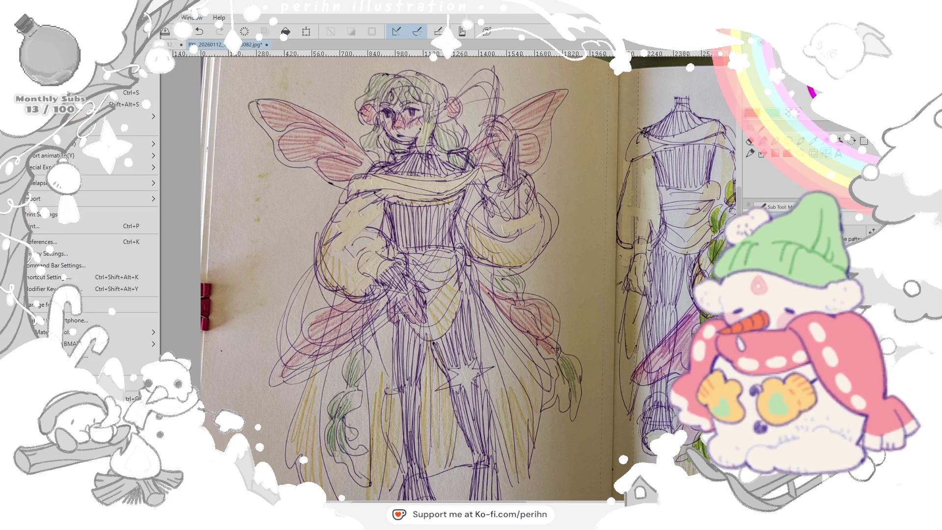
key("ctrl+n")
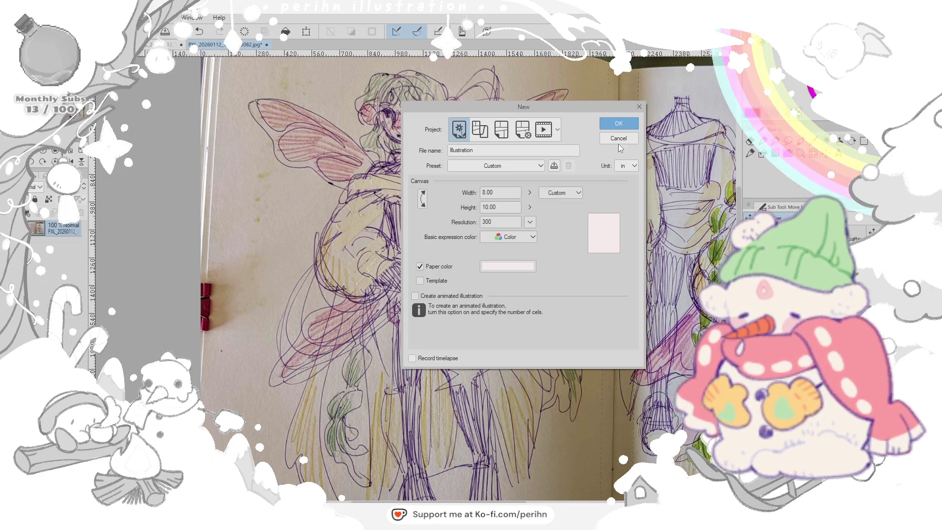
- Confirm the new pink 8 x 10 in canvas and bring the ballpoint fairy sketch up as reference
left_click(618, 123)
left_click(176, 45)
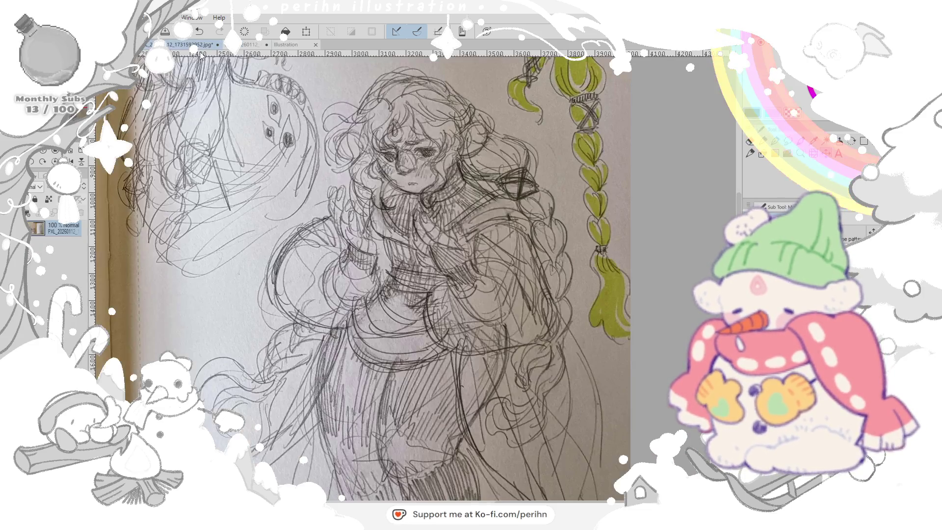
left_click(218, 45)
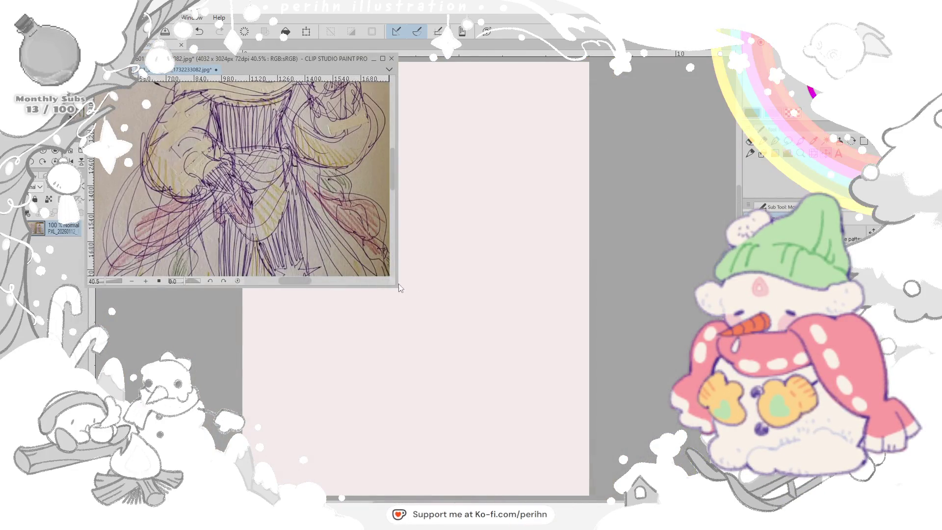
- Make the sub view window tall and narrow beside the canvas, fitting the whole fairy figure in it
left_click_drag(399, 285, 254, 456)
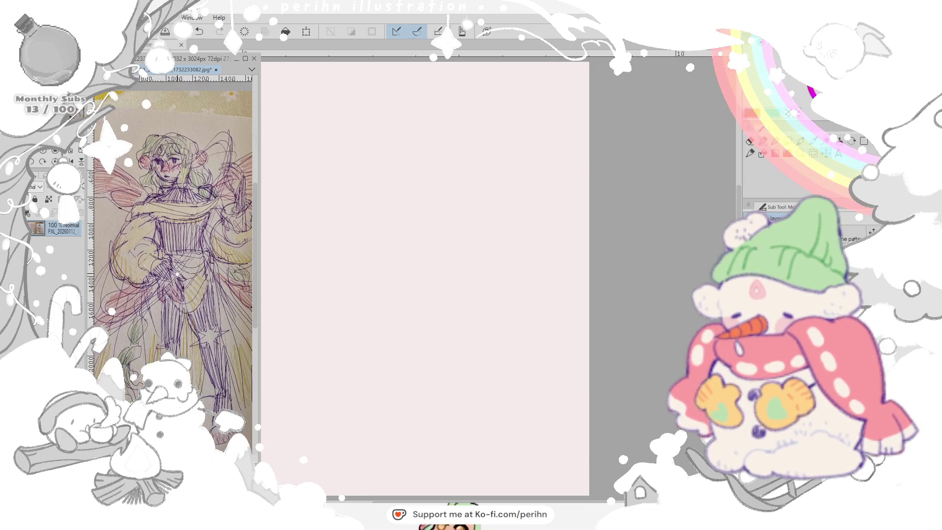
mouse_move(463, 237)
left_mouse_down()
mouse_move(523, 238)
mouse_move(501, 237)
left_mouse_up()
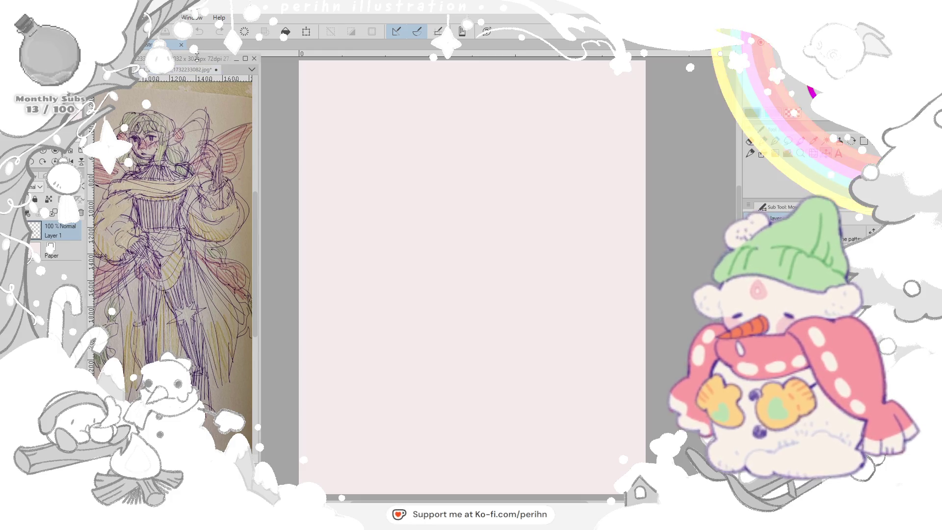
left_click_drag(254, 455, 283, 464)
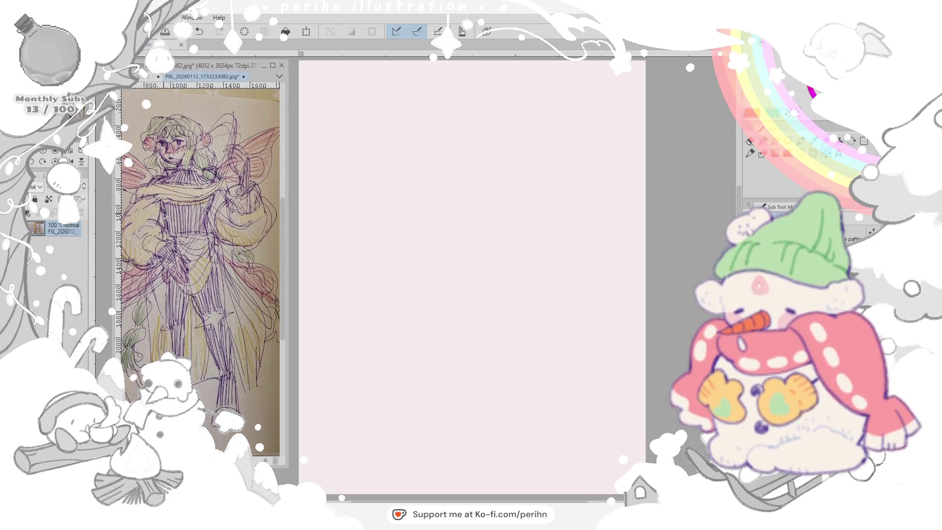
scroll(167, 217, "up", 1)
scroll(182, 214, "down", 1)
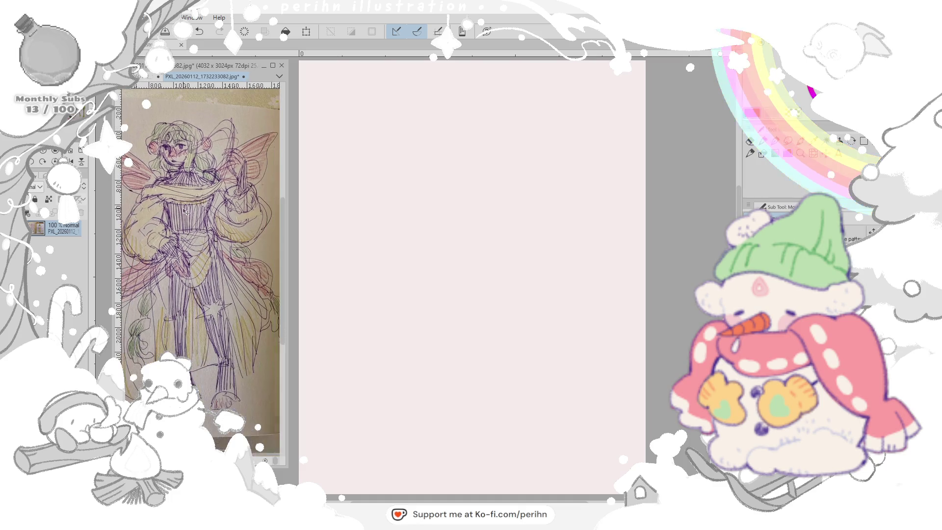
left_click_drag(182, 215, 195, 215)
key("ctrl+Tab")
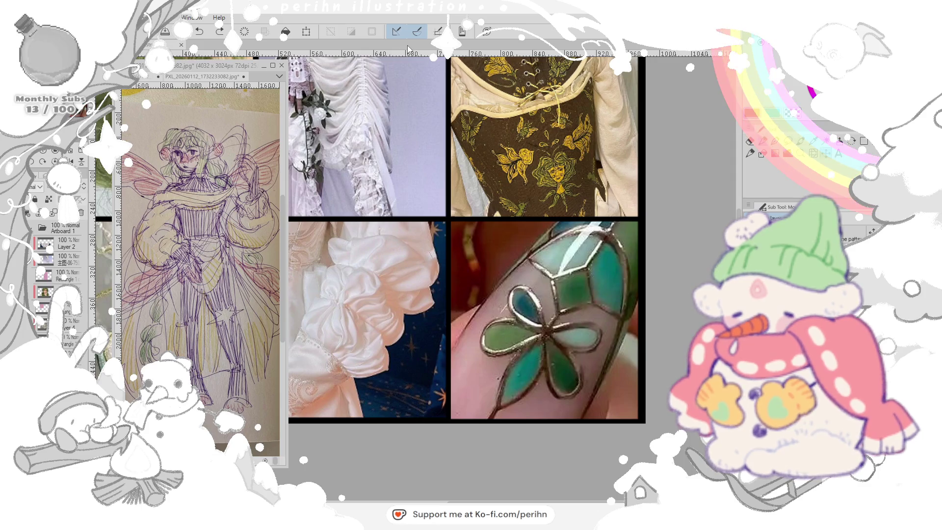
key("ctrl+Tab")
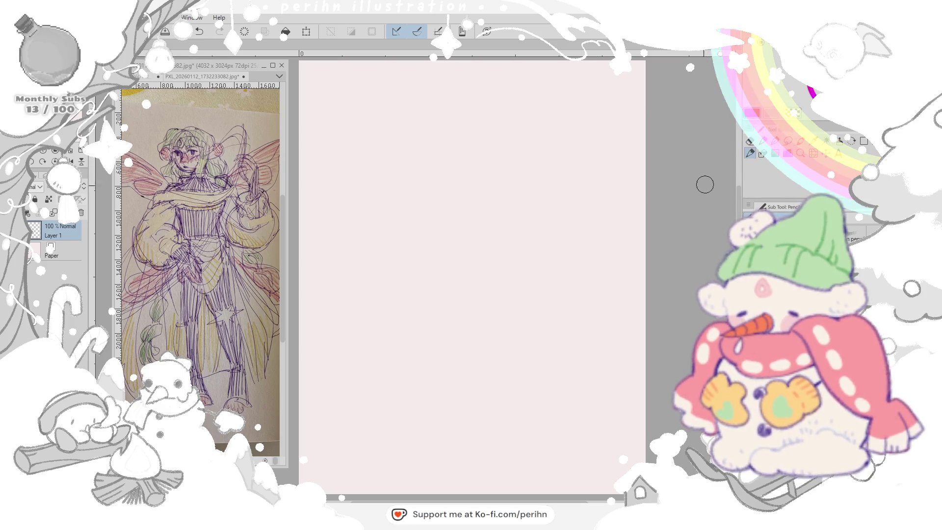
- Sketch the head circle, neck, shoulders, torso, leg line, hips and arm in pencil
left_click_drag(688, 189, 702, 189)
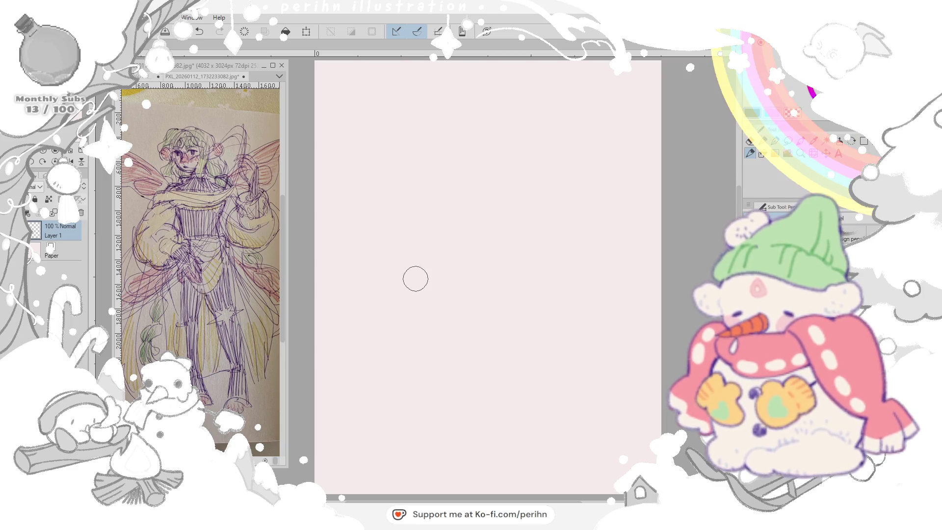
mouse_move(482, 143)
left_mouse_down()
mouse_move(471, 133)
mouse_move(498, 101)
mouse_move(493, 137)
mouse_move(508, 118)
left_mouse_up()
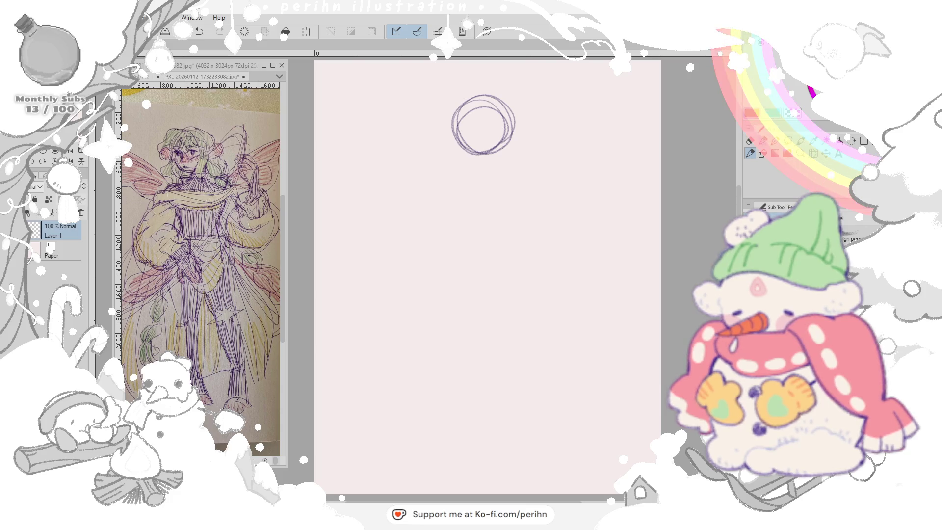
mouse_move(479, 148)
left_mouse_down()
mouse_move(475, 174)
mouse_move(521, 185)
mouse_move(442, 177)
mouse_move(430, 221)
mouse_move(442, 176)
mouse_move(445, 228)
mouse_move(511, 221)
left_mouse_up()
left_click_drag(505, 166, 523, 218)
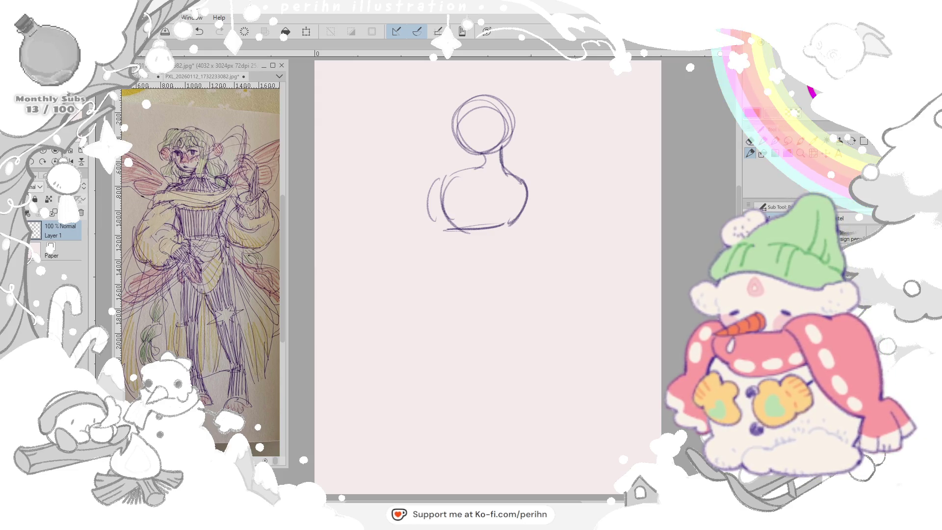
mouse_move(443, 221)
left_mouse_down()
mouse_move(452, 267)
mouse_move(495, 264)
left_mouse_up()
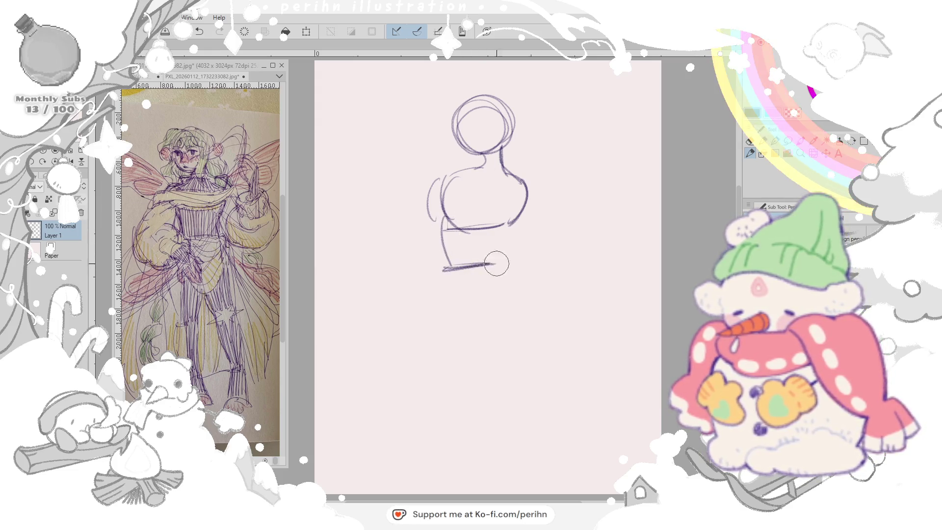
left_click_drag(512, 221, 503, 271)
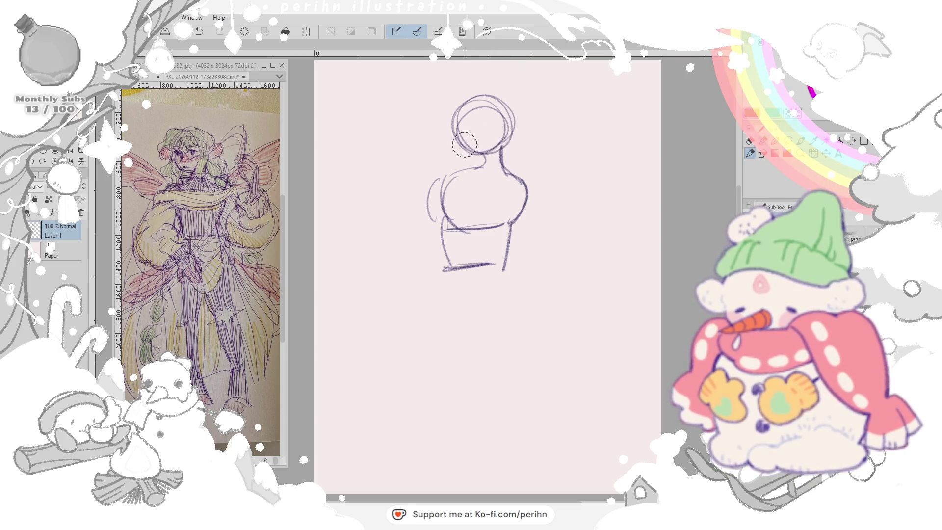
left_click_drag(440, 176, 421, 280)
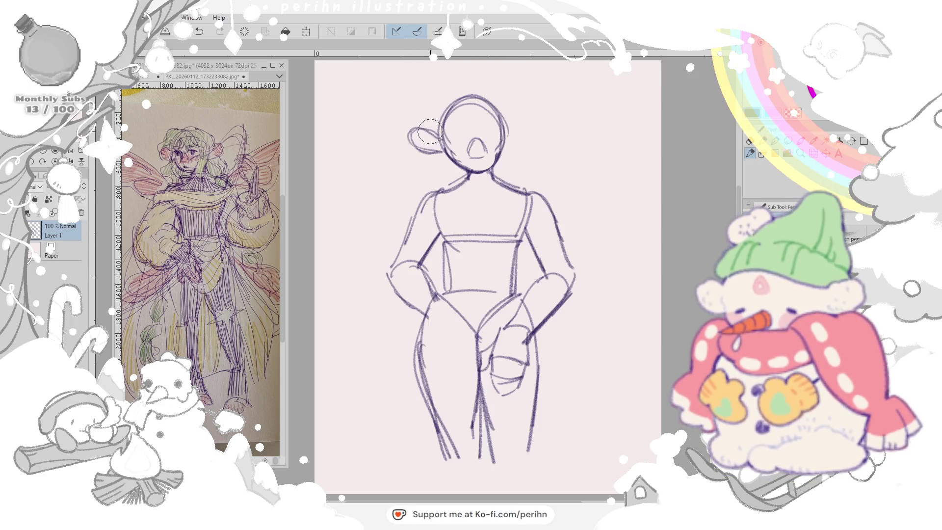
- Finish the right hair bun, add a stroke by the left bun and sketch the hairline arc
mouse_move(507, 149)
left_mouse_down()
mouse_move(534, 129)
mouse_move(515, 154)
left_mouse_up()
key("e")
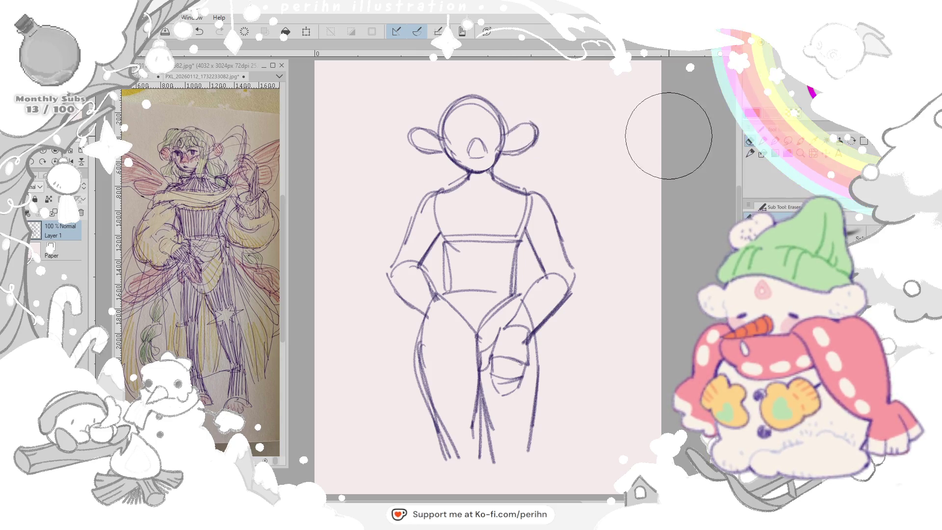
key("p")
mouse_move(441, 125)
left_mouse_down()
mouse_move(446, 151)
mouse_move(482, 158)
left_mouse_up()
left_click_drag(508, 118, 508, 158)
left_click_drag(474, 95, 511, 129)
- With the pen, add the first face marks on both sides of the head
key("e")
left_click(761, 154)
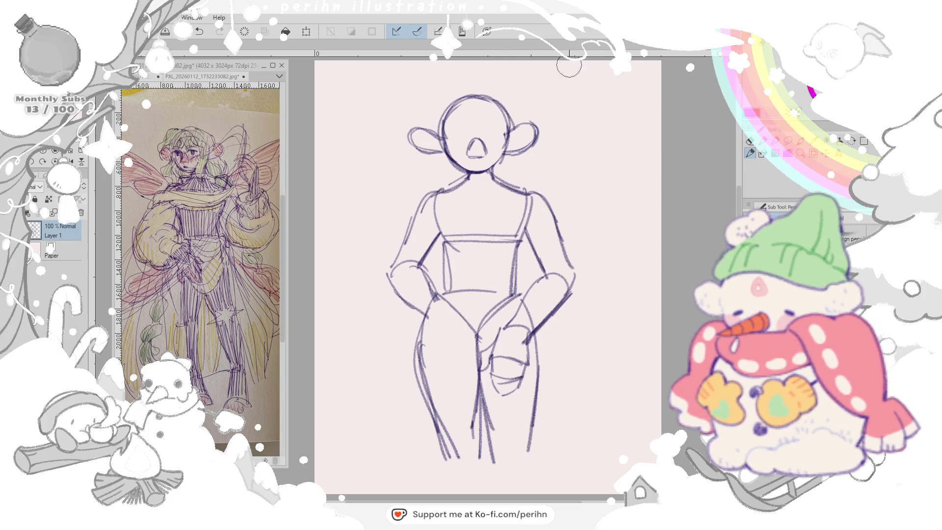
left_click_drag(478, 136, 507, 129)
left_click_drag(445, 133, 469, 130)
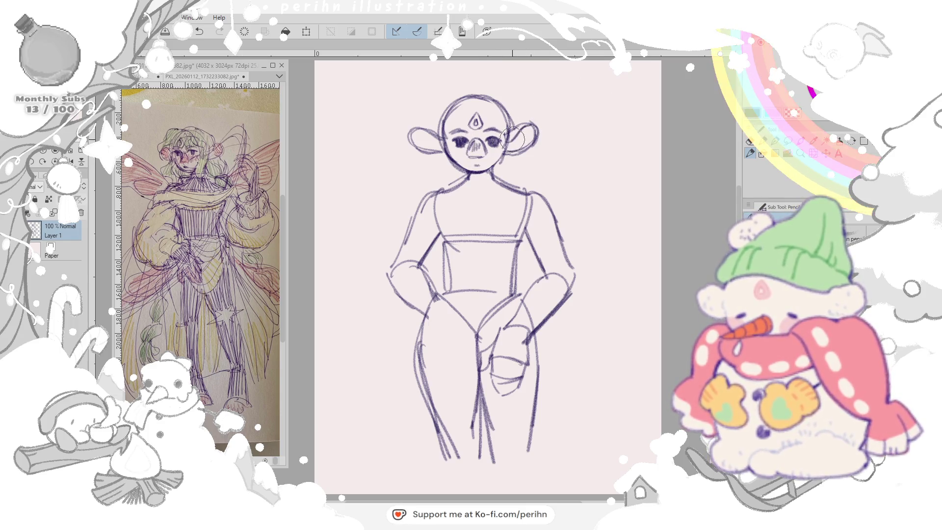
- Redraw the left hair bun and erase the old bun shapes
left_click_drag(423, 142, 434, 155)
left_click_drag(551, 132, 527, 147)
left_click_drag(442, 147, 431, 161)
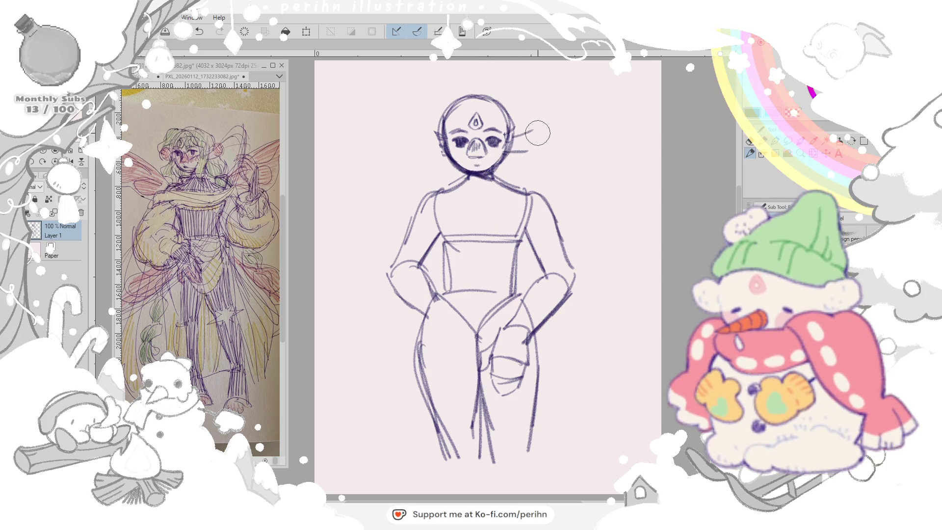
- Draw a new swirled hair bun on the right and erase part of it to refine
mouse_move(539, 142)
left_mouse_down()
mouse_move(530, 136)
mouse_move(523, 147)
mouse_move(541, 153)
left_mouse_up()
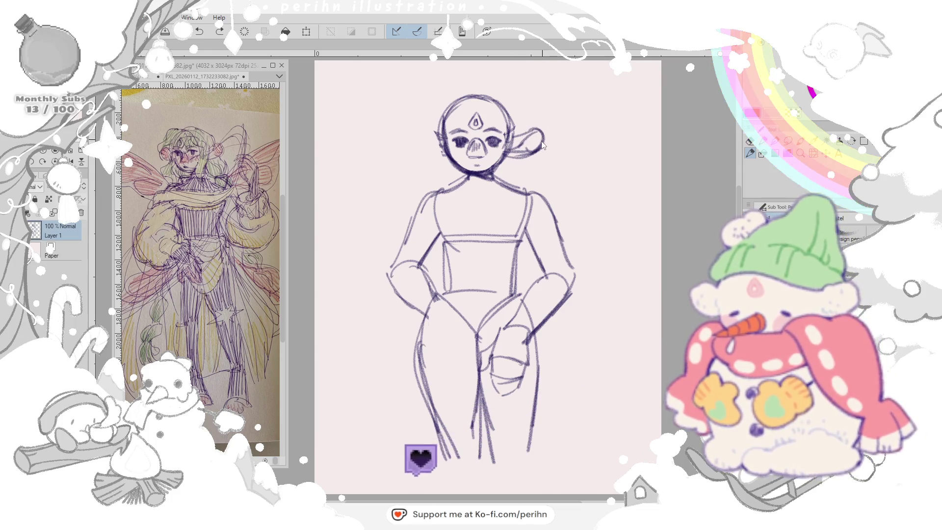
mouse_move(542, 153)
left_mouse_down()
mouse_move(527, 147)
mouse_move(540, 137)
left_mouse_up()
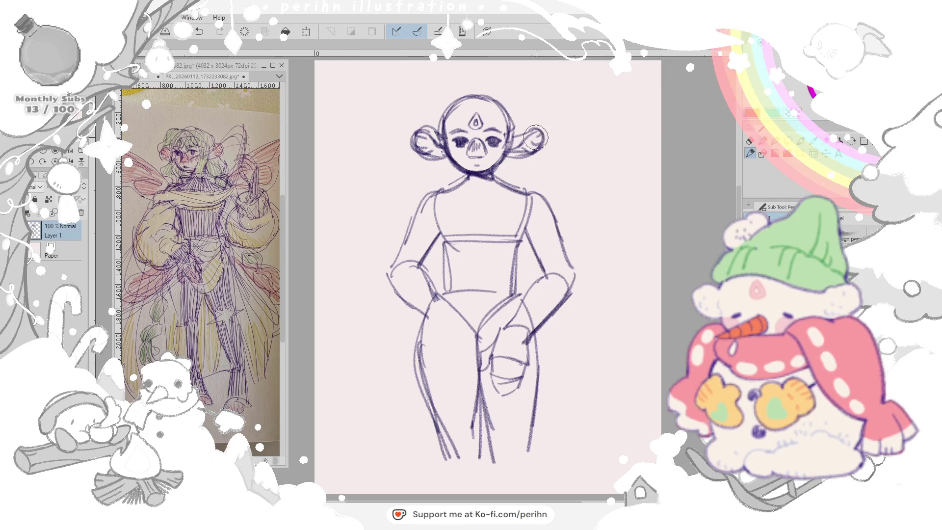
left_click(750, 142)
left_click_drag(537, 131, 534, 155)
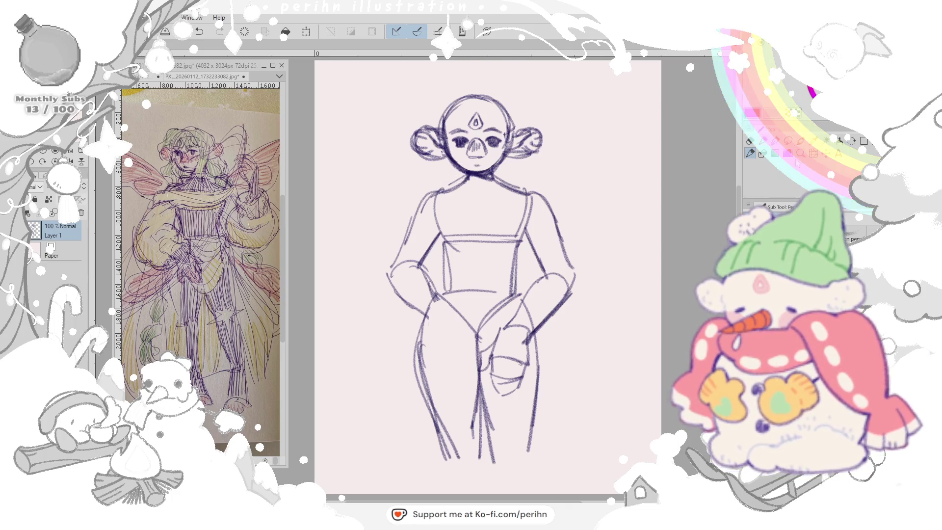
- Lasso the head and buns, stretch them slightly taller, touch up the chin and start saving
left_click_drag(487, 81, 500, 169)
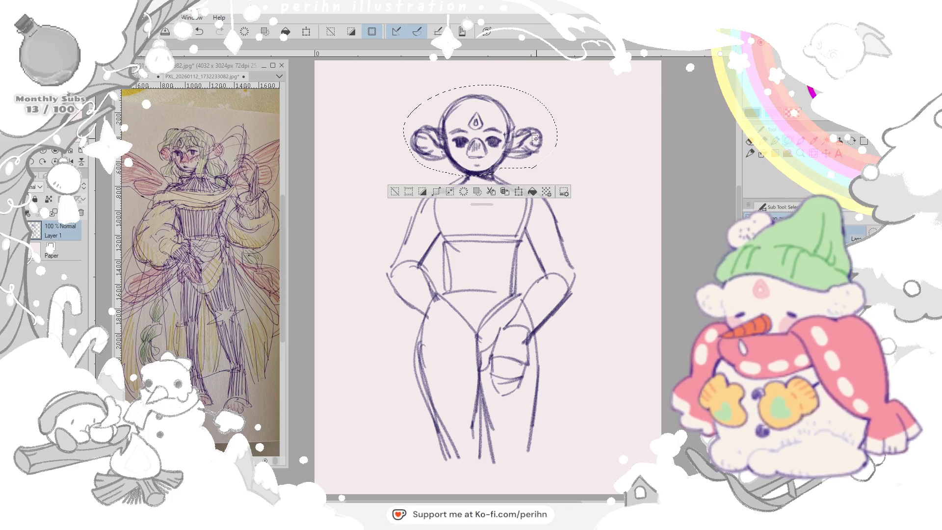
key("ctrl+t")
left_click_drag(480, 81, 480, 78)
key("Return")
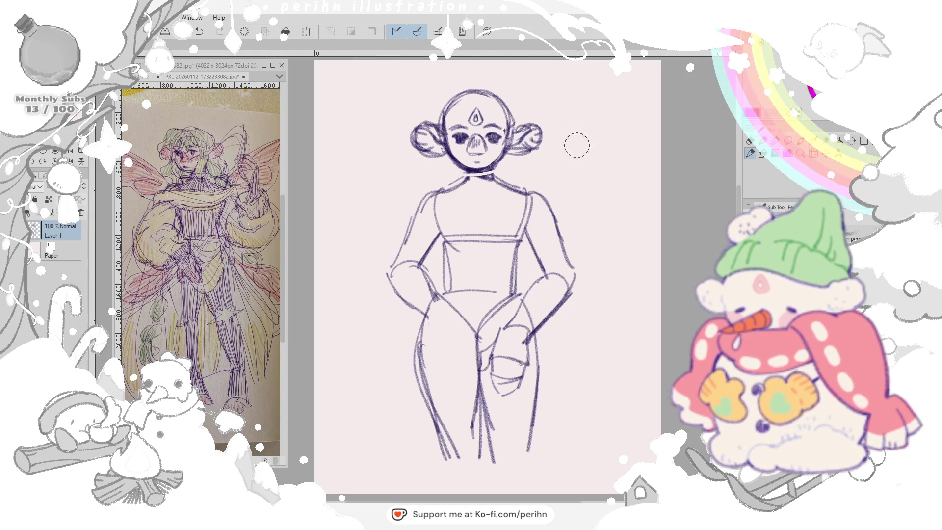
left_click_drag(492, 171, 486, 177)
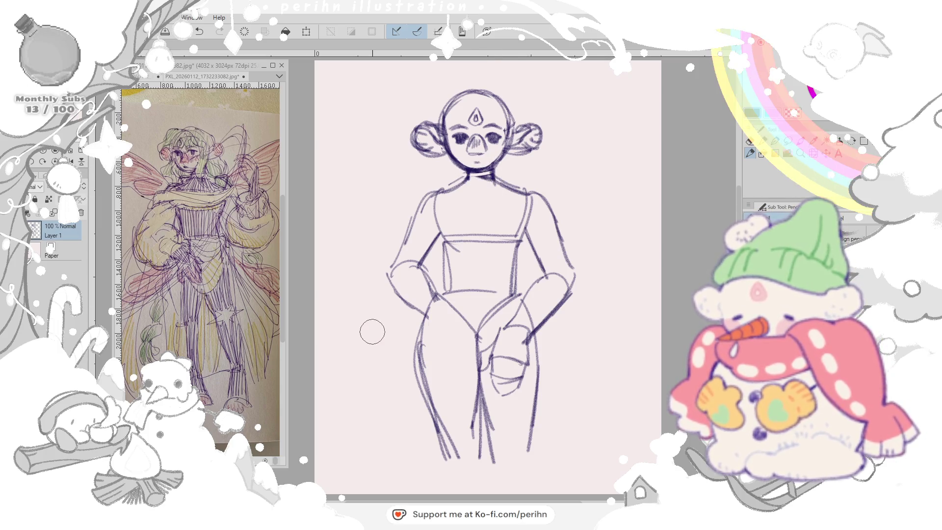
key("ctrl+s")
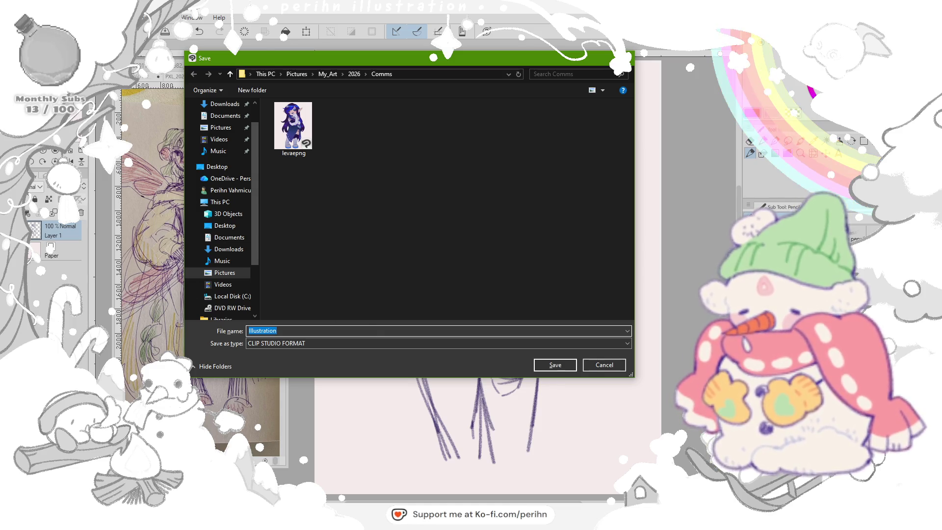
- Save the sketch into the 2026 folder
left_click(354, 74)
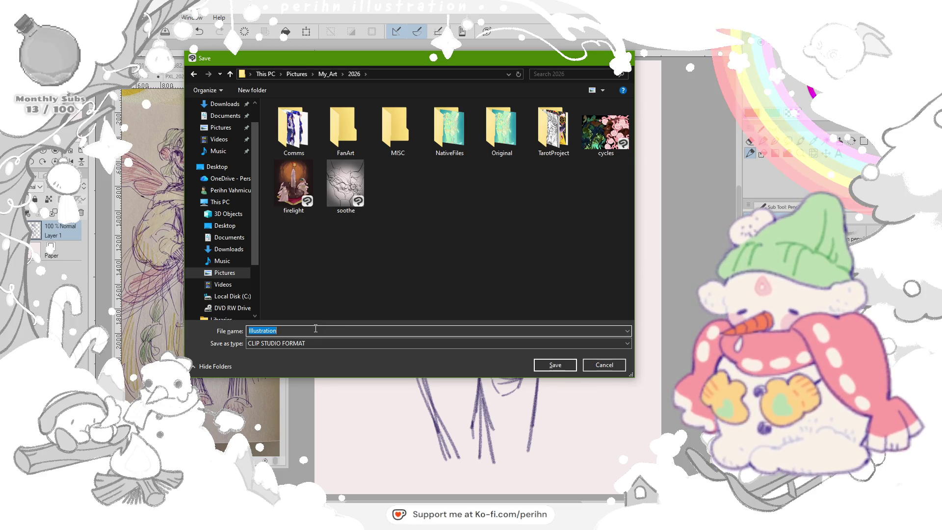
type("basil2")
key("Return")
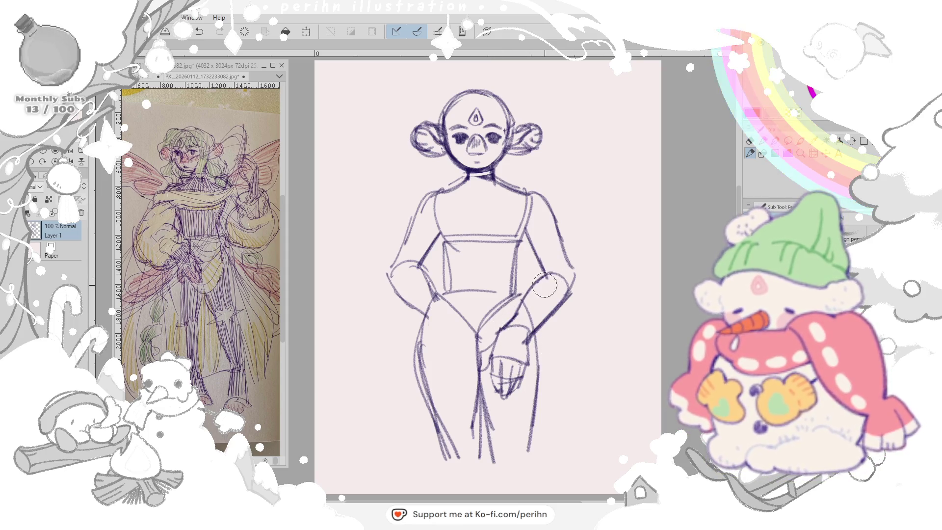
- Darken the right forearm, both torso sides, hips and left shoulder outlines
left_click_drag(569, 291, 544, 331)
left_click_drag(574, 265, 563, 310)
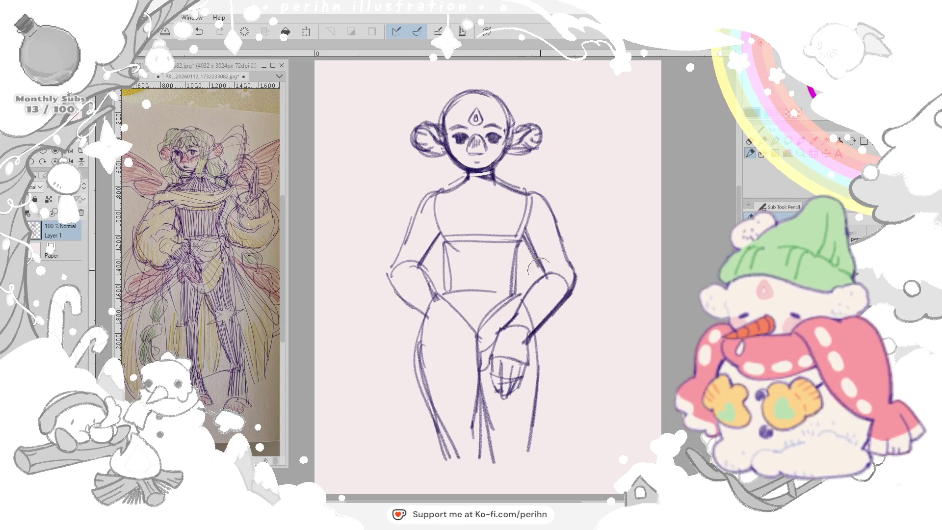
mouse_move(442, 228)
left_mouse_down()
mouse_move(423, 301)
mouse_move(442, 332)
mouse_move(442, 313)
left_mouse_up()
left_click_drag(445, 258, 438, 302)
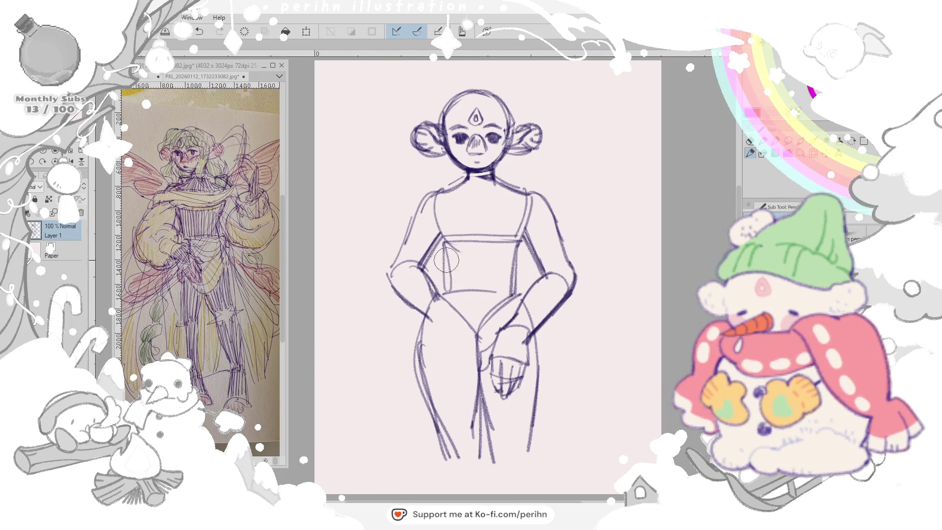
left_click_drag(441, 235, 446, 288)
left_click_drag(523, 232, 519, 301)
left_click_drag(531, 202, 523, 303)
left_click_drag(441, 239, 445, 286)
mouse_move(438, 195)
left_mouse_down()
mouse_move(423, 250)
mouse_move(413, 235)
left_mouse_up()
- Erase the chest lines across the shoulders, then redraw the shoulder, torso sides and waist line
key("e")
mouse_move(486, 214)
left_mouse_down()
mouse_move(515, 206)
mouse_move(545, 221)
left_mouse_up()
left_click(752, 154)
left_click_drag(442, 184, 449, 239)
left_click_drag(445, 202, 441, 258)
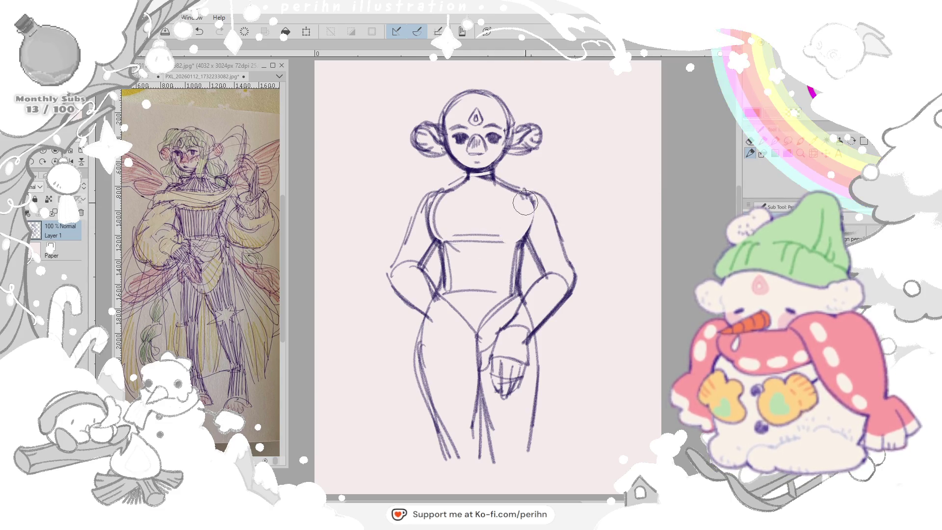
left_click_drag(527, 195, 523, 239)
left_click_drag(524, 187, 518, 249)
left_click_drag(453, 239, 515, 239)
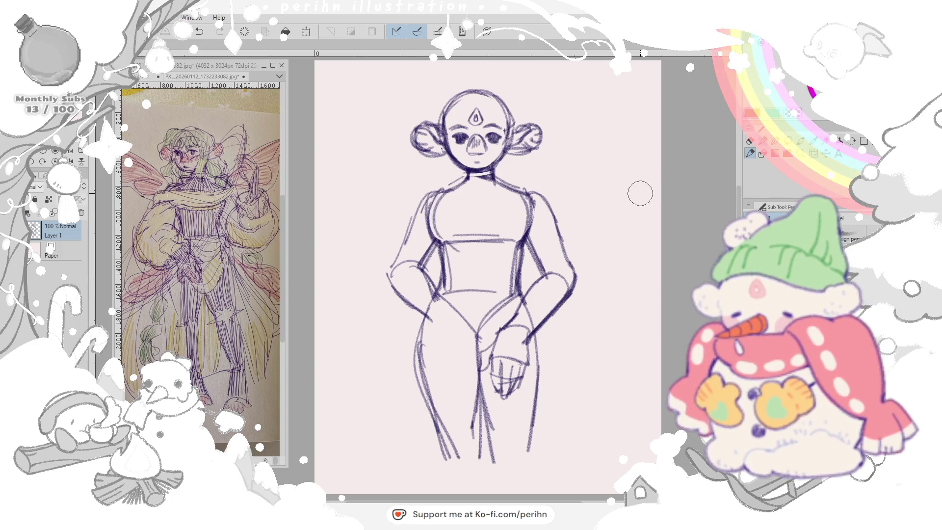
- Erase the inner leg lines and redraw both legs from hip to ankle
left_click(749, 145)
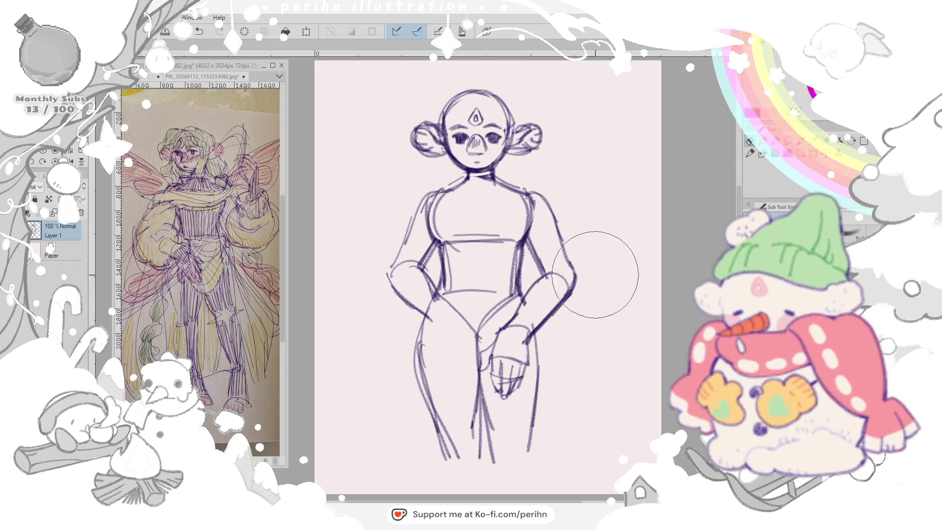
left_click_drag(467, 384, 482, 428)
key("p")
left_click_drag(420, 309, 410, 401)
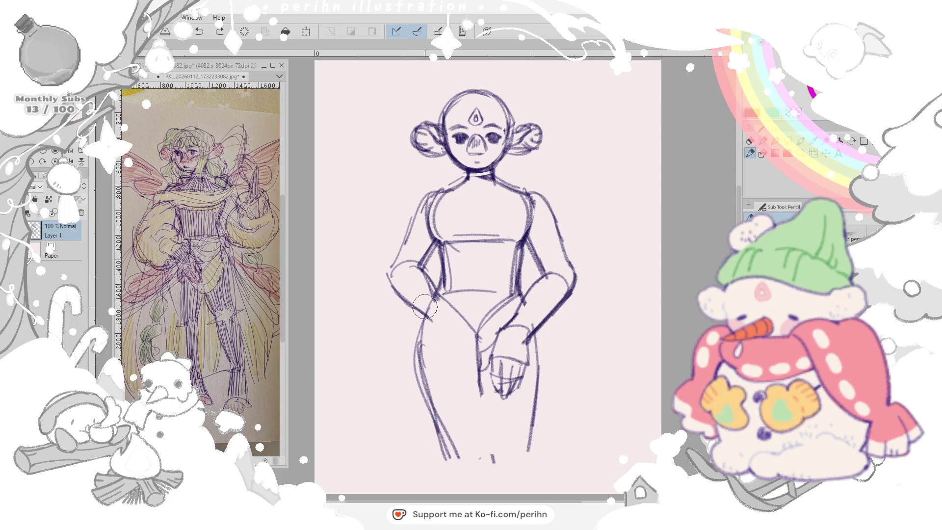
left_click_drag(410, 354, 427, 459)
left_click_drag(416, 295, 422, 447)
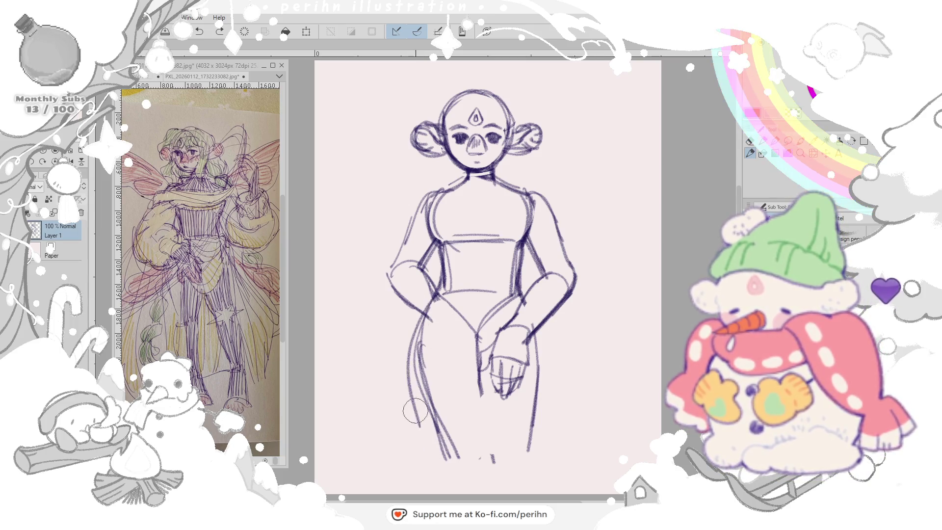
left_click_drag(475, 346, 486, 434)
left_click_drag(538, 335, 536, 448)
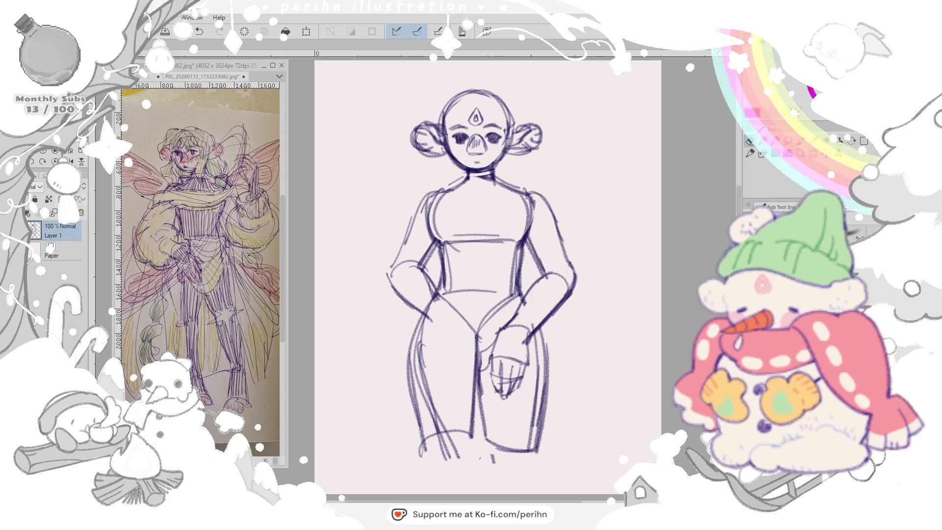
- Clean stray thigh marks, draw the V-shaped hip line and lighten it
left_click_drag(415, 279, 442, 420)
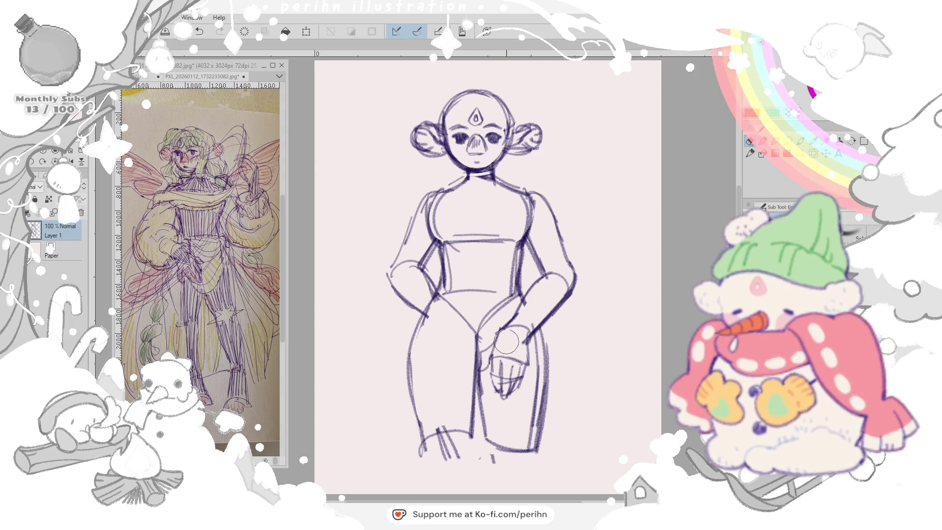
left_click_drag(481, 338, 483, 390)
key("p")
mouse_move(478, 353)
left_mouse_down()
mouse_move(501, 368)
mouse_move(491, 340)
mouse_move(472, 434)
left_mouse_up()
mouse_move(434, 298)
left_mouse_down()
mouse_move(479, 339)
mouse_move(519, 301)
mouse_move(475, 342)
left_mouse_up()
key("e")
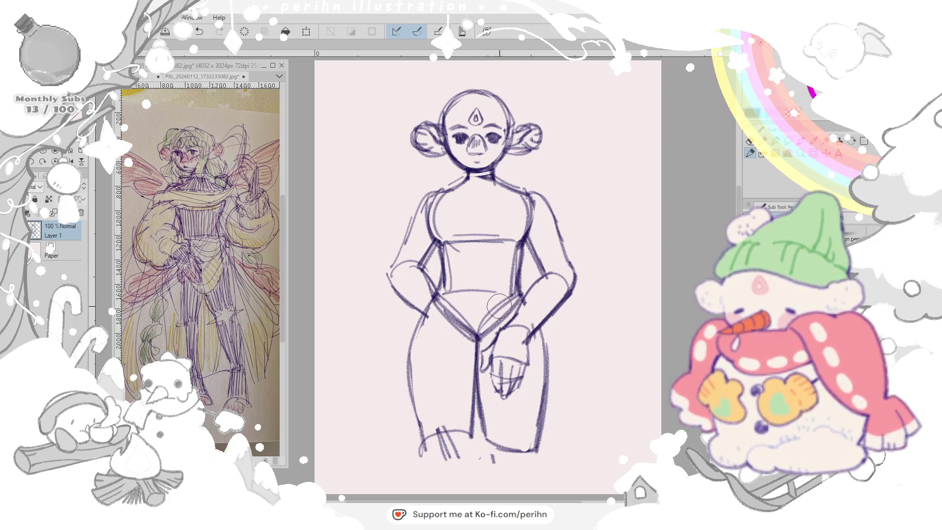
mouse_move(442, 302)
left_mouse_down()
mouse_move(475, 335)
mouse_move(494, 317)
left_mouse_up()
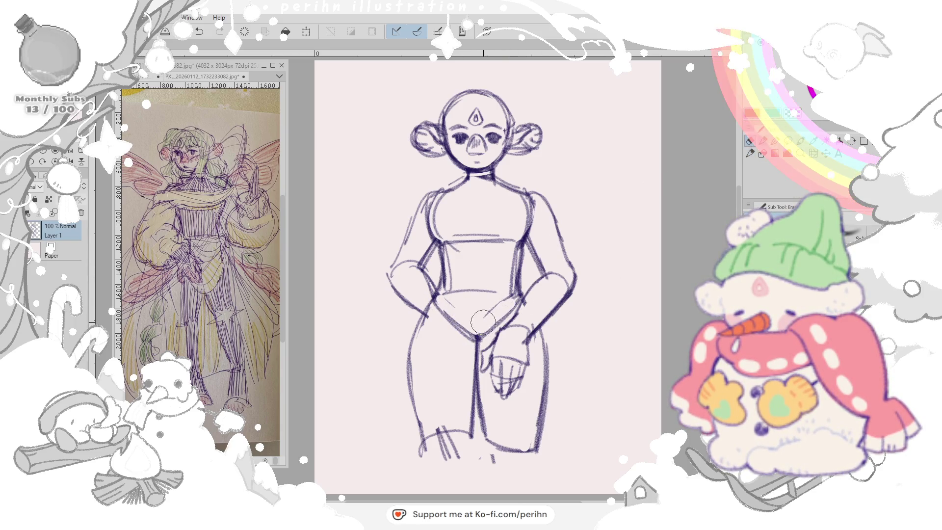
key("p")
left_click(491, 309)
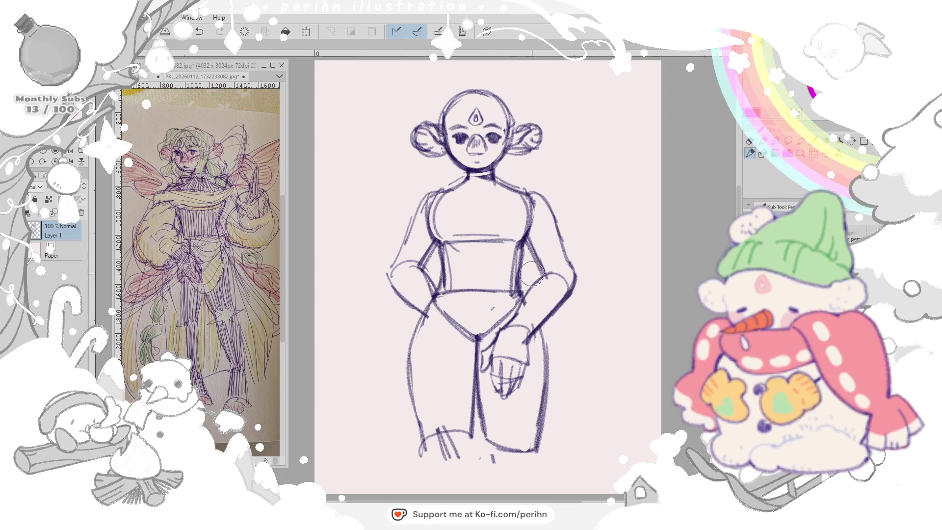
- Scale the whole sketch down and move it higher on the page
key("ctrl+t")
left_click_drag(576, 461, 565, 441)
left_click_drag(481, 277, 482, 235)
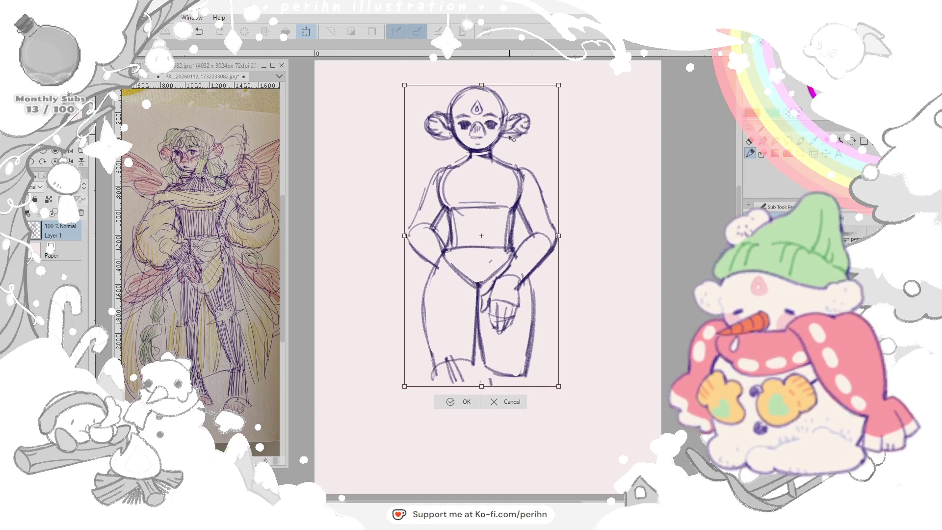
left_click_drag(481, 397, 481, 383)
key("Return")
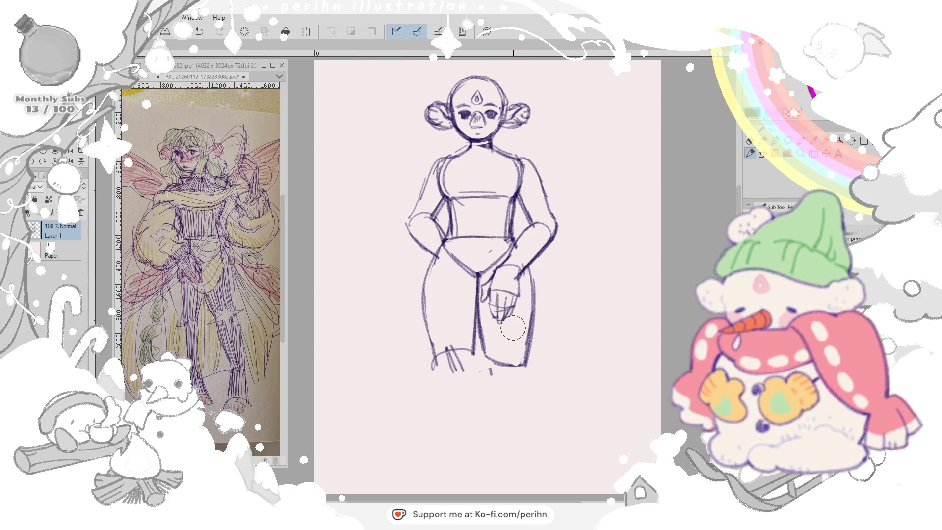
- Draw both legs below the skirt, outer and inner lines down to the feet
left_click_drag(434, 361, 451, 442)
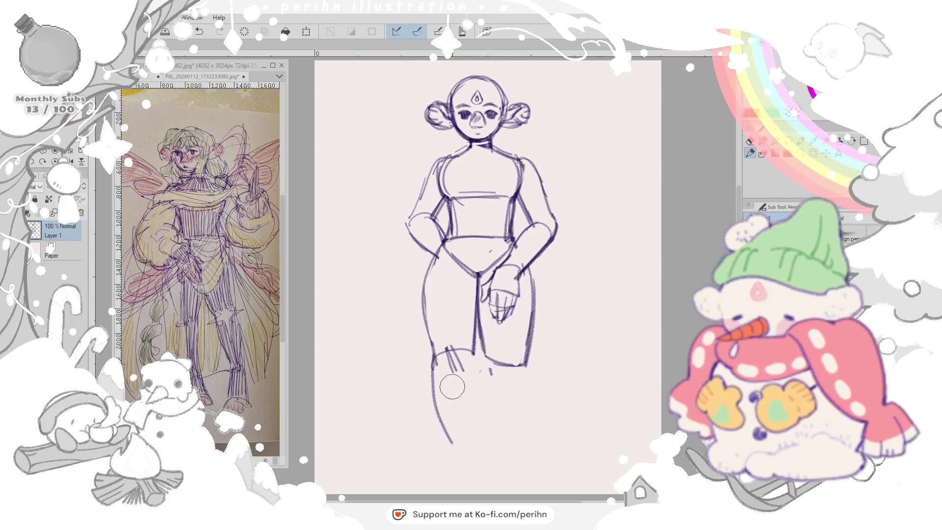
left_click_drag(471, 353, 474, 441)
left_click_drag(431, 346, 453, 459)
left_click_drag(475, 347, 471, 464)
left_click_drag(484, 346, 487, 464)
left_click_drag(526, 353, 517, 460)
left_click_drag(515, 412, 511, 475)
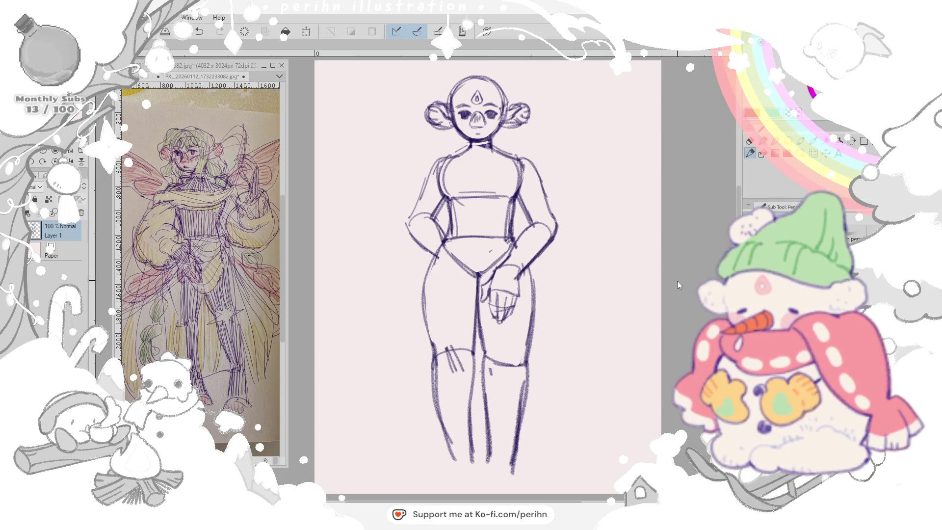
mouse_move(435, 250)
left_mouse_down()
mouse_move(431, 404)
mouse_move(463, 479)
left_mouse_up()
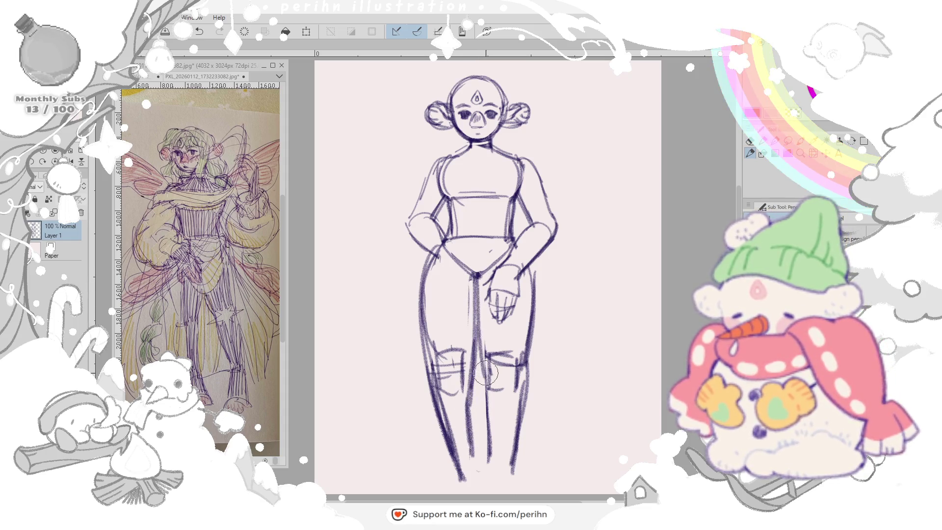
- Free-transform the whole figure twice, nudging it upward and rescaling slightly
left_click(309, 31)
left_click_drag(555, 76, 554, 88)
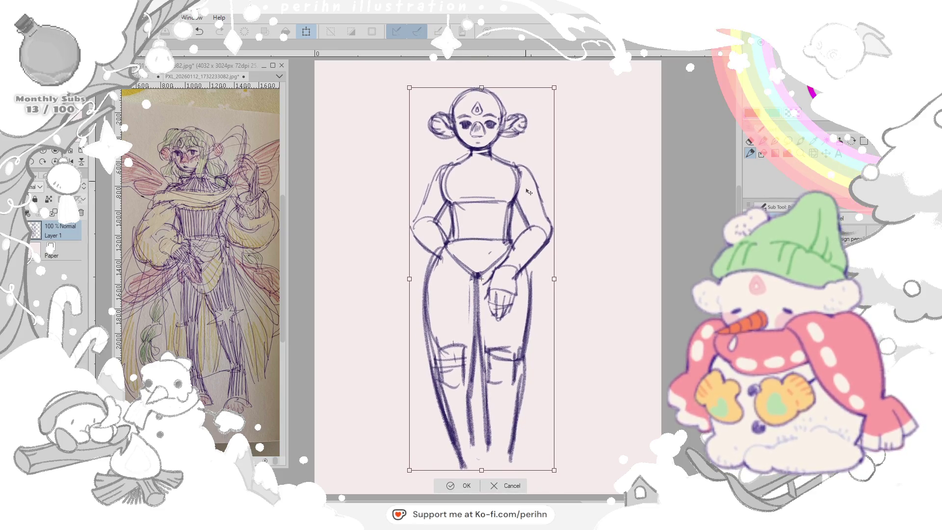
left_click_drag(528, 184, 528, 177)
left_click(466, 478)
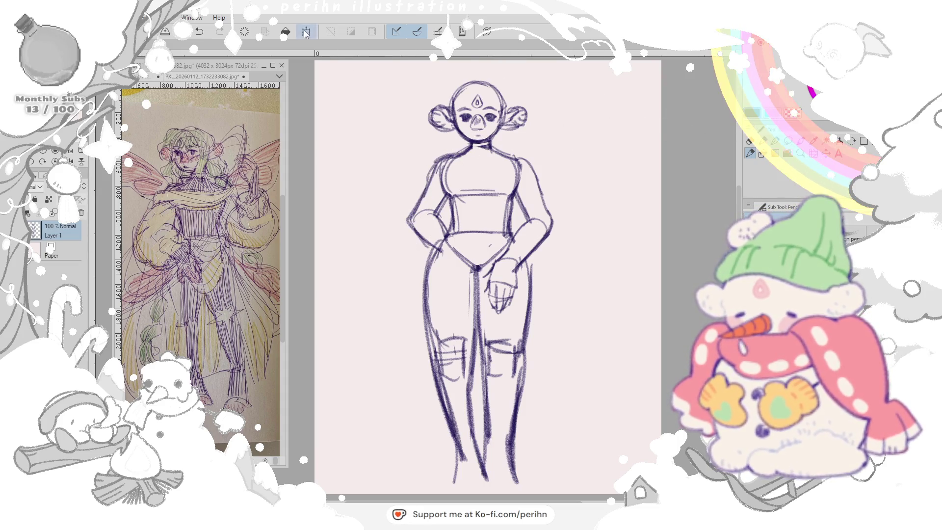
key("ctrl+t")
left_click_drag(480, 78, 480, 87)
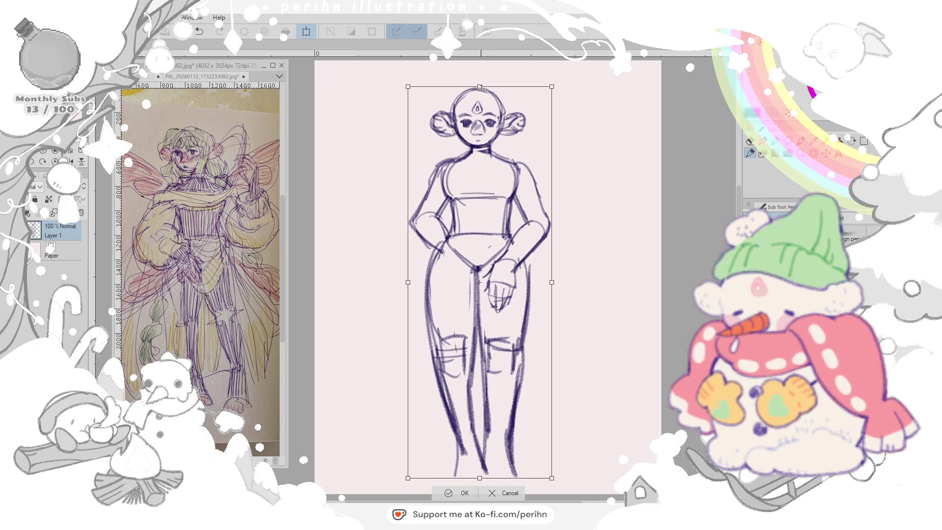
left_click_drag(518, 358, 512, 358)
left_click(465, 487)
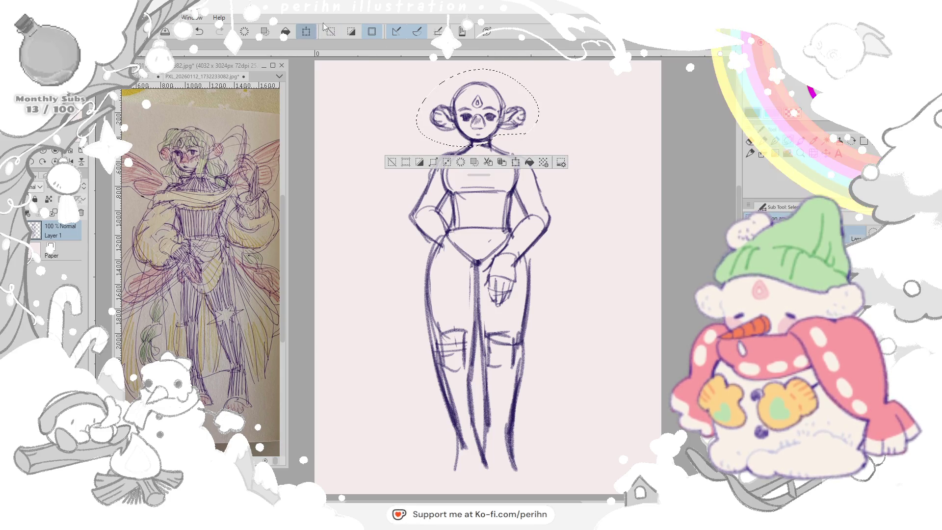
- Transform the selected head to enlarge it
key("ctrl+t")
left_click_drag(479, 137, 478, 148)
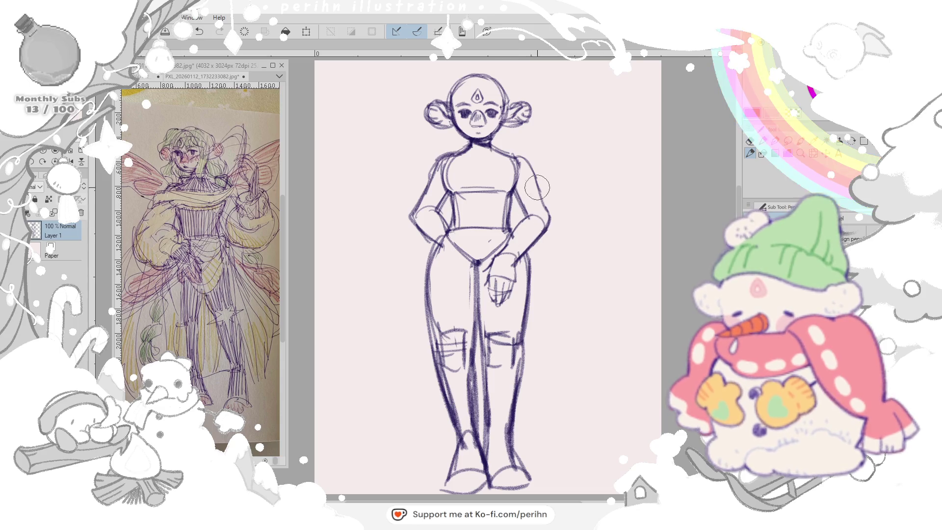
- Darken the thigh and inner leg lines, lightening the line near the crotch
left_click_drag(622, 231, 568, 254)
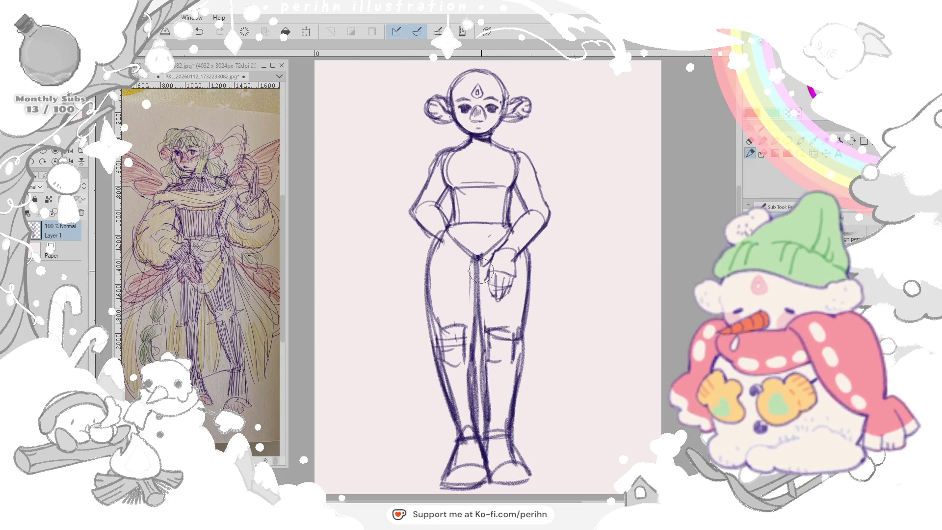
left_click_drag(478, 335, 478, 261)
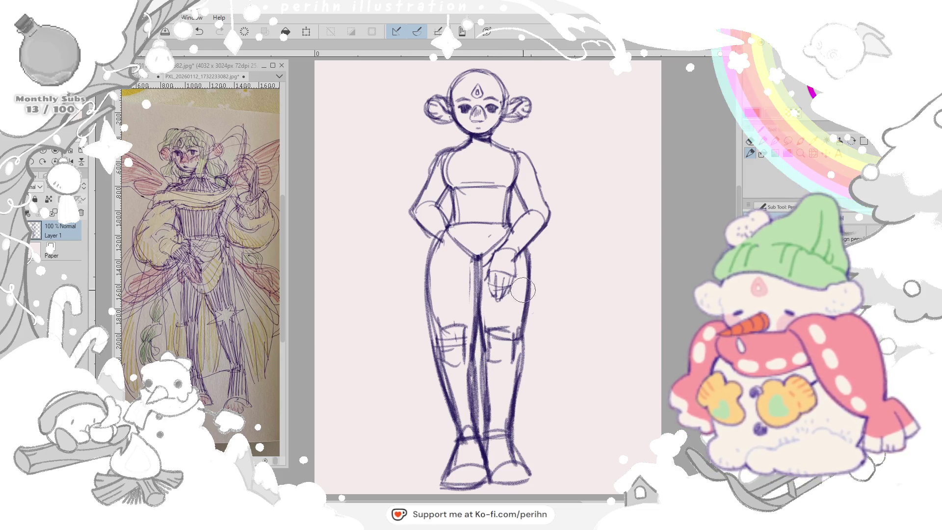
key("e")
left_click_drag(478, 265, 482, 298)
key("p")
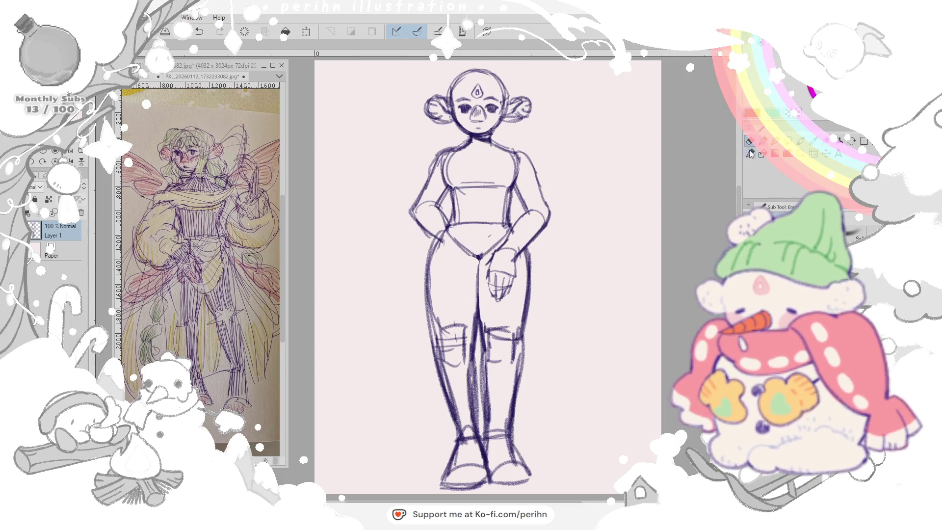
left_click_drag(477, 265, 476, 324)
left_click_drag(432, 280, 451, 427)
left_click_drag(518, 332, 523, 401)
- Erase stray marks on the shins and calf, then touch up the knees, lower legs and ankle
key("e")
mouse_move(446, 353)
left_mouse_down()
mouse_move(457, 412)
mouse_move(466, 404)
mouse_move(462, 442)
left_mouse_up()
left_click_drag(492, 361, 495, 427)
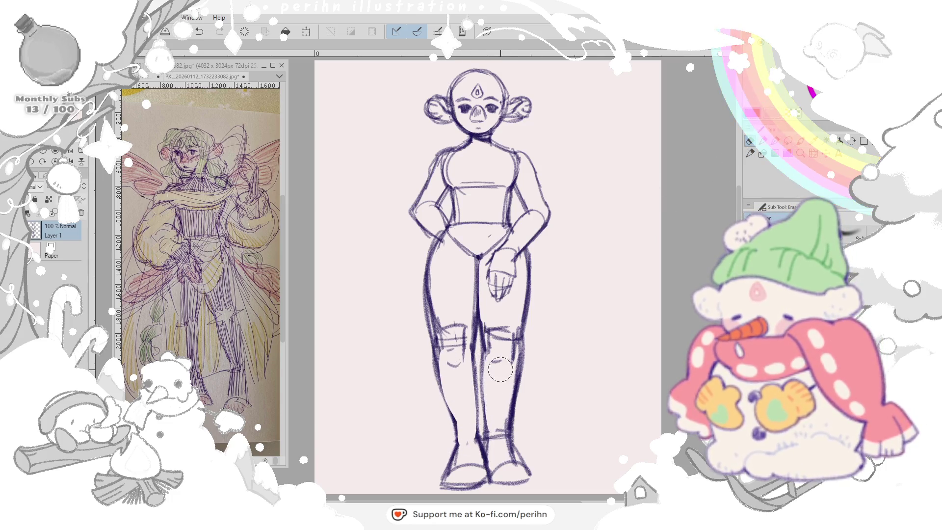
left_click_drag(509, 346, 501, 441)
key("p")
left_click_drag(501, 346, 495, 379)
left_click_drag(515, 342, 501, 442)
left_click_drag(495, 398, 471, 438)
left_click_drag(442, 386, 450, 442)
mouse_move(438, 320)
left_mouse_down()
mouse_move(441, 408)
mouse_move(463, 442)
mouse_move(508, 434)
left_mouse_up()
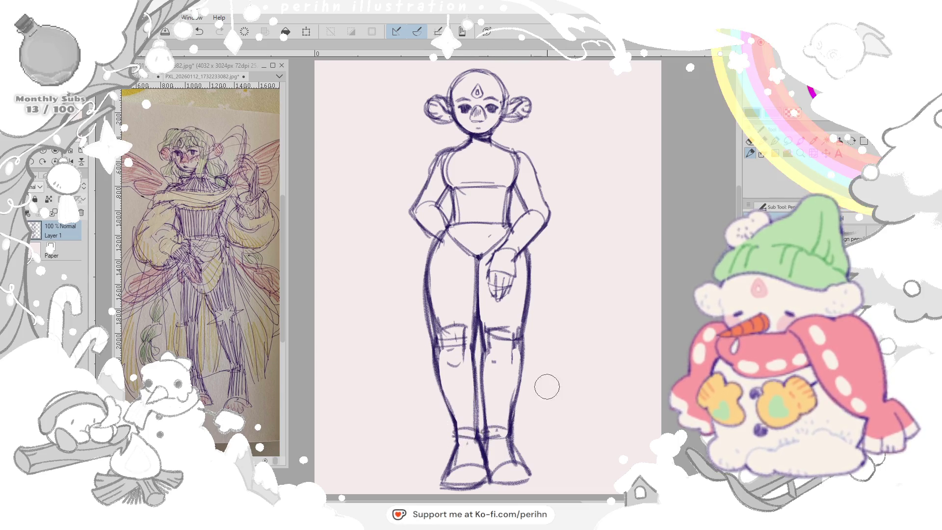
- Touch up the hip, darken the forearm's outer contour and undo the strokes on the hand
left_click_drag(483, 224, 489, 235)
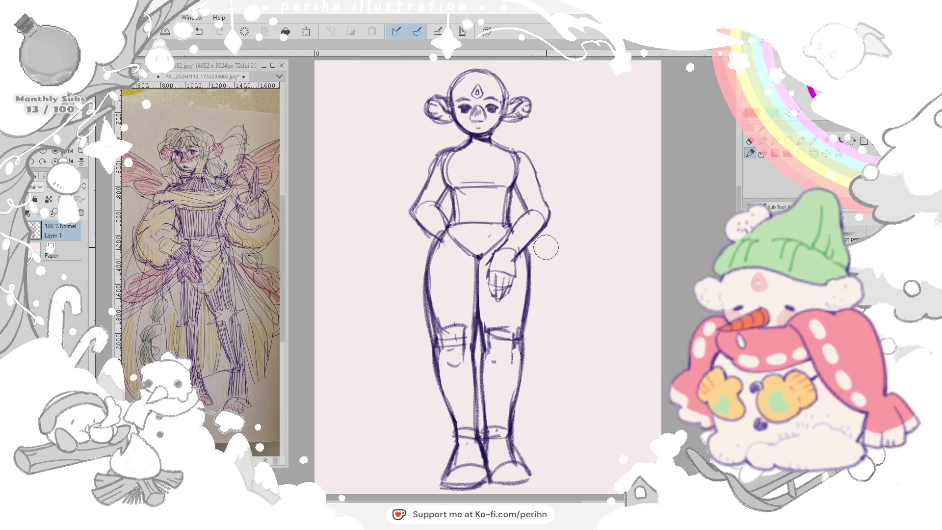
mouse_move(538, 154)
left_mouse_down()
mouse_move(556, 217)
mouse_move(534, 254)
mouse_move(522, 254)
left_mouse_up()
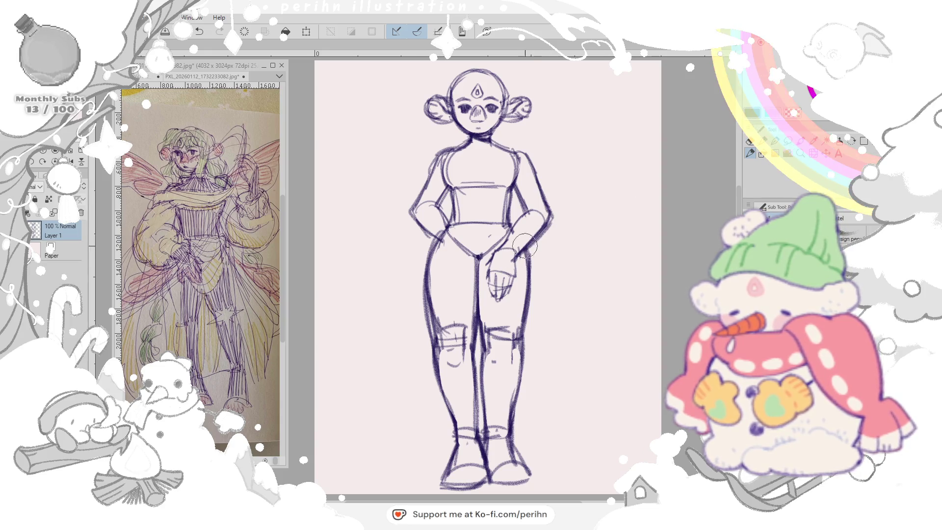
left_click_drag(420, 220, 453, 221)
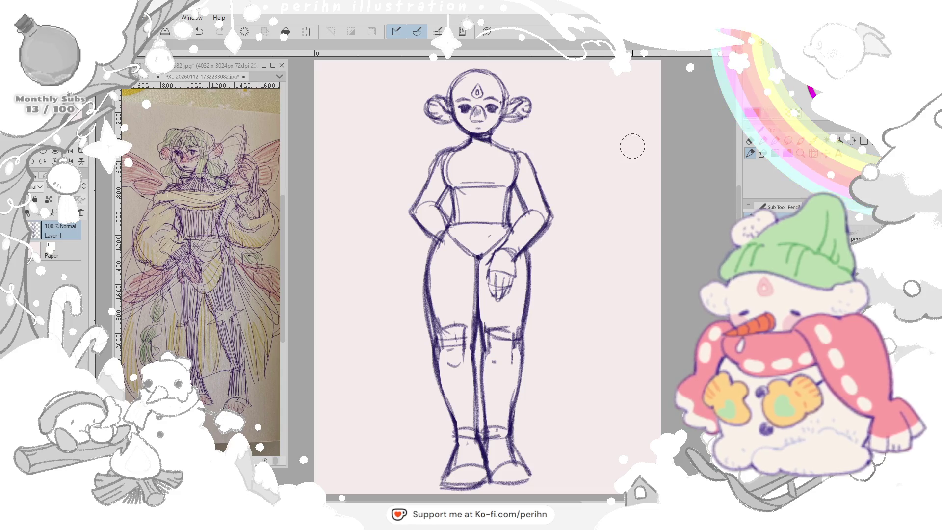
left_click_drag(487, 258, 482, 291)
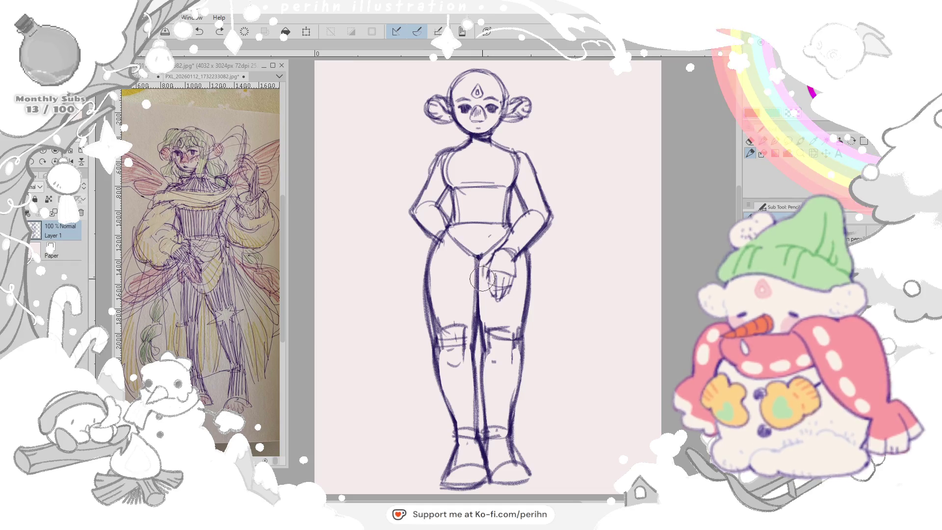
key("ctrl+z")
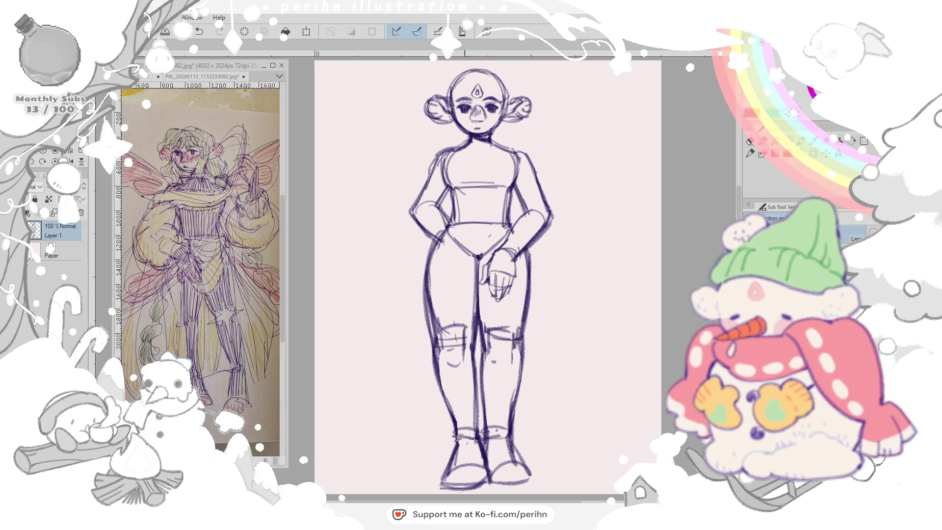
- Lasso the sketched feet, transform them to tweak size and placement, and commit the change
left_click_drag(490, 484, 490, 441)
key("ctrl+t")
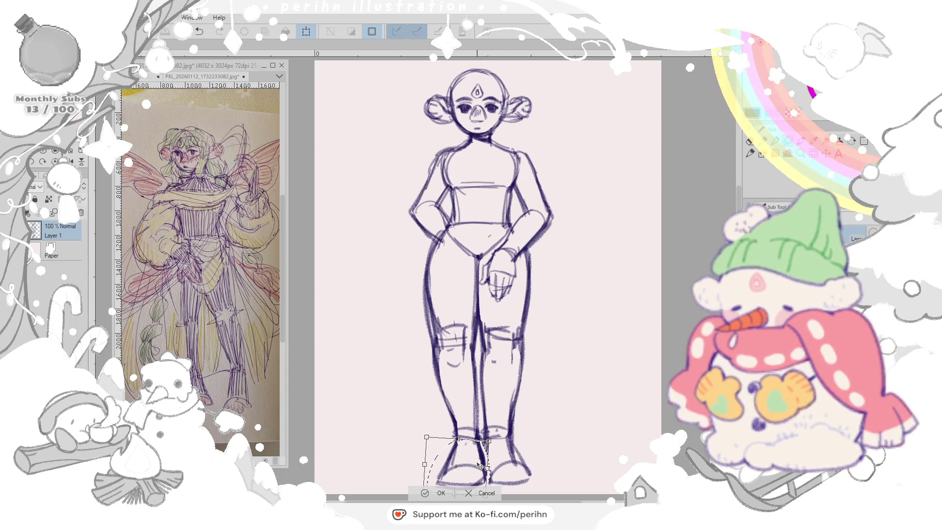
key("Return")
key("p")
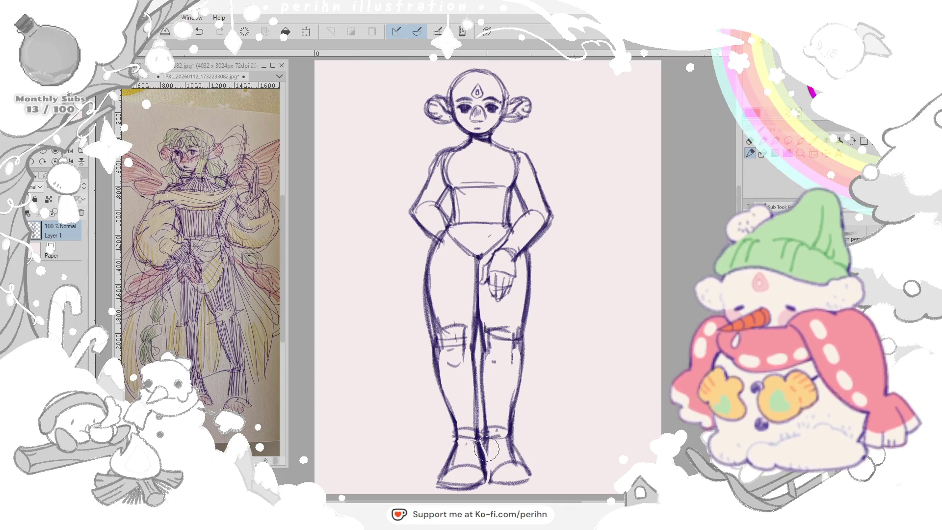
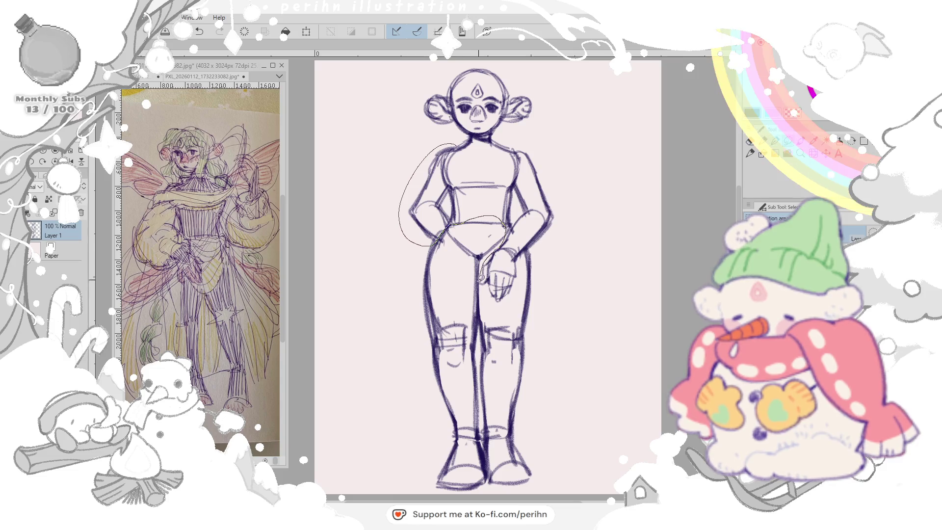
- Lasso the head and torso and scale them up slightly with Free Transform
left_click_drag(452, 66, 434, 109)
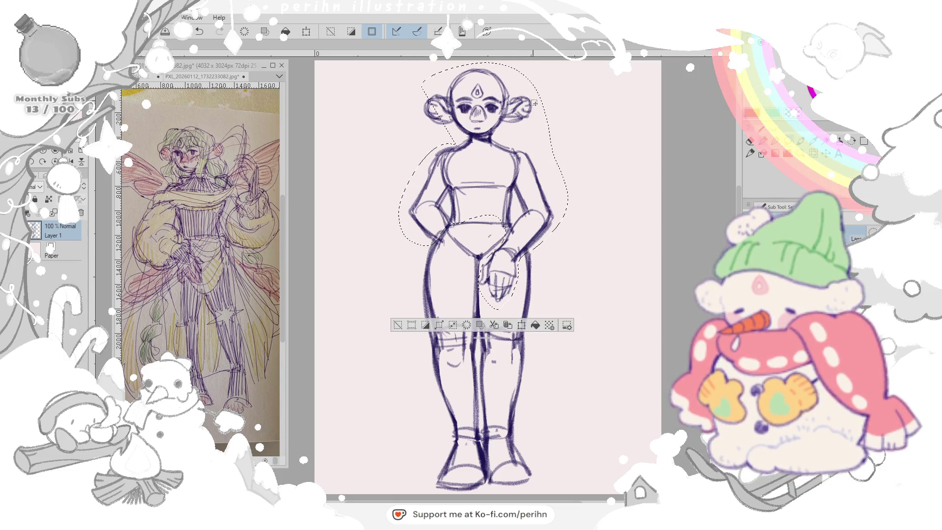
key("ctrl+t")
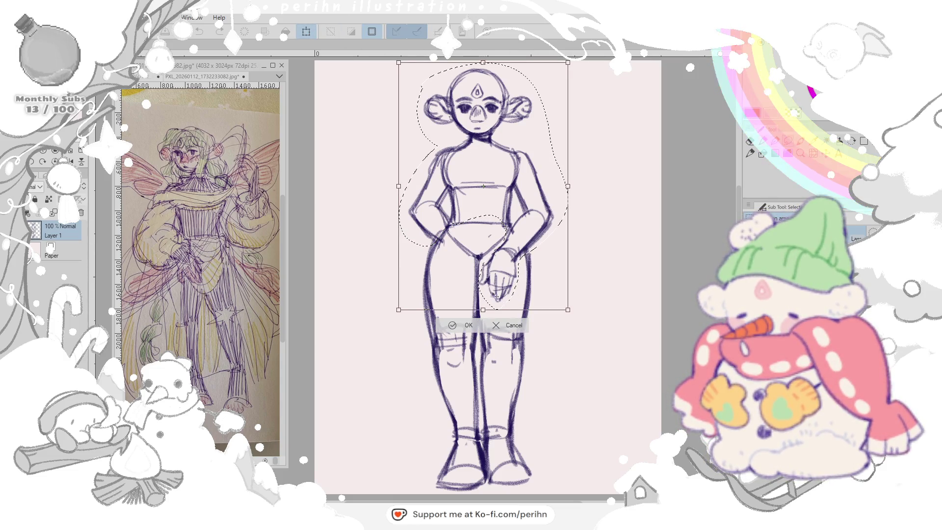
left_click_drag(568, 309, 573, 321)
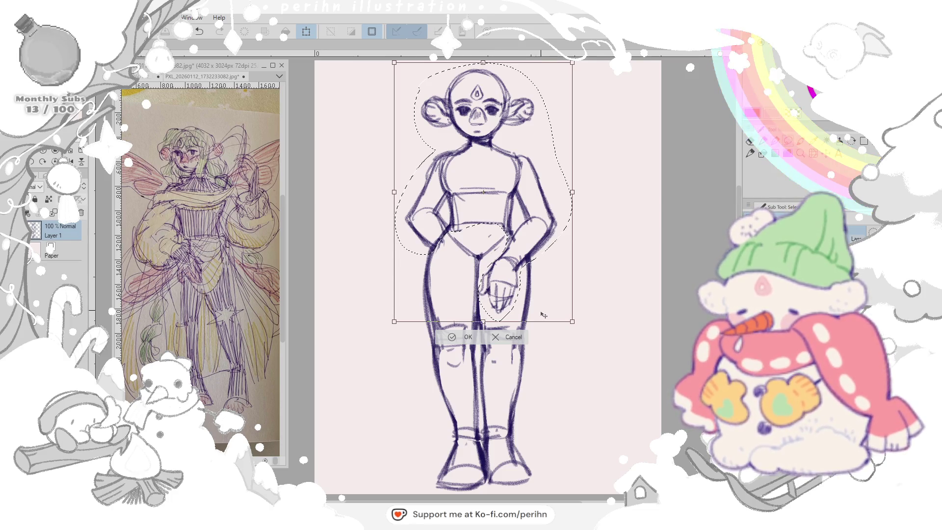
key("Return")
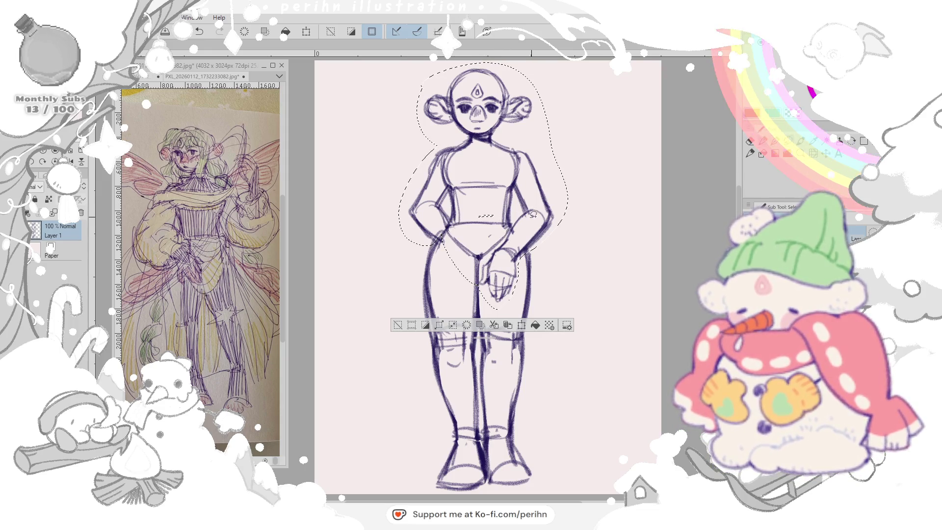
- Run a second transform to enlarge and widen the upper body a little more
left_click(316, 31)
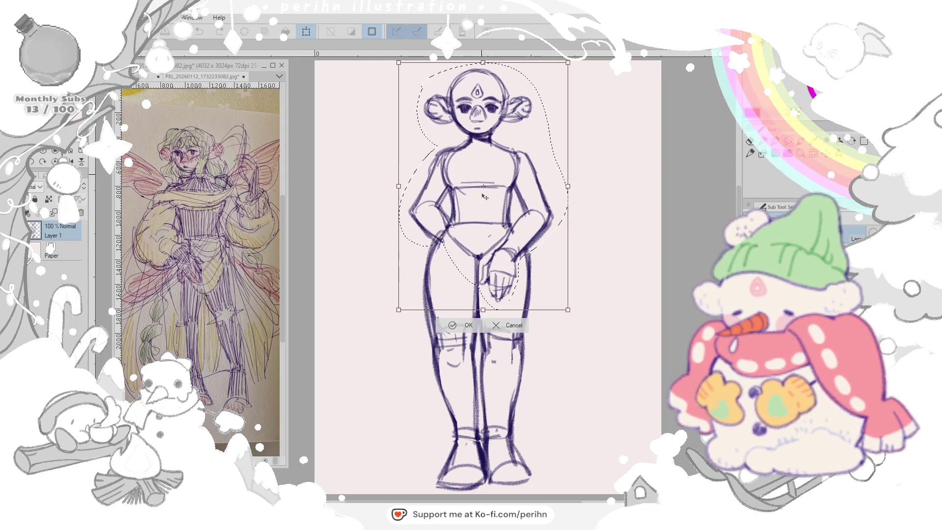
left_click_drag(567, 310, 573, 322)
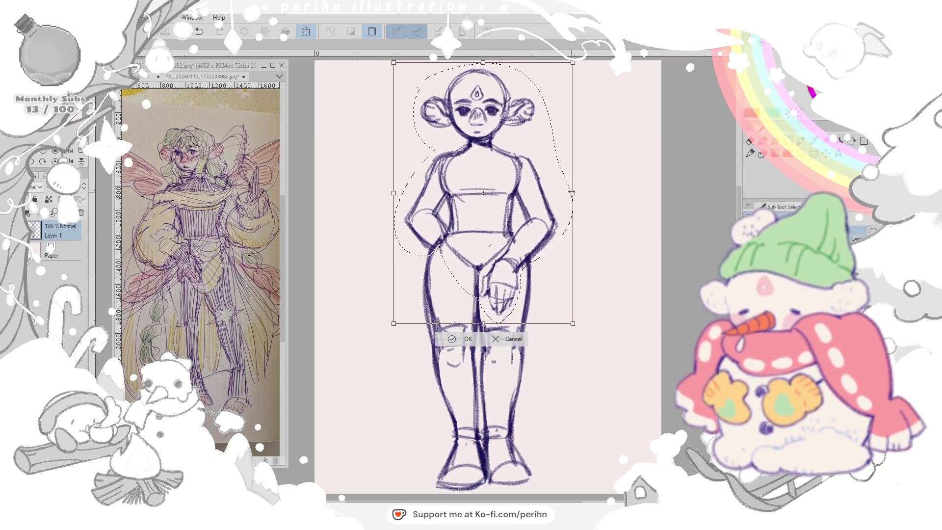
left_click_drag(572, 323, 574, 325)
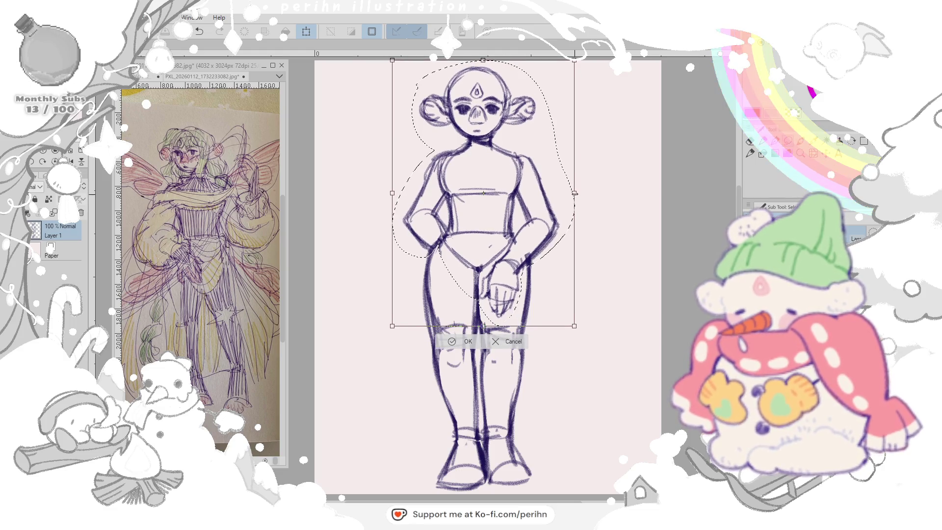
left_click_drag(576, 193, 577, 194)
key("Return")
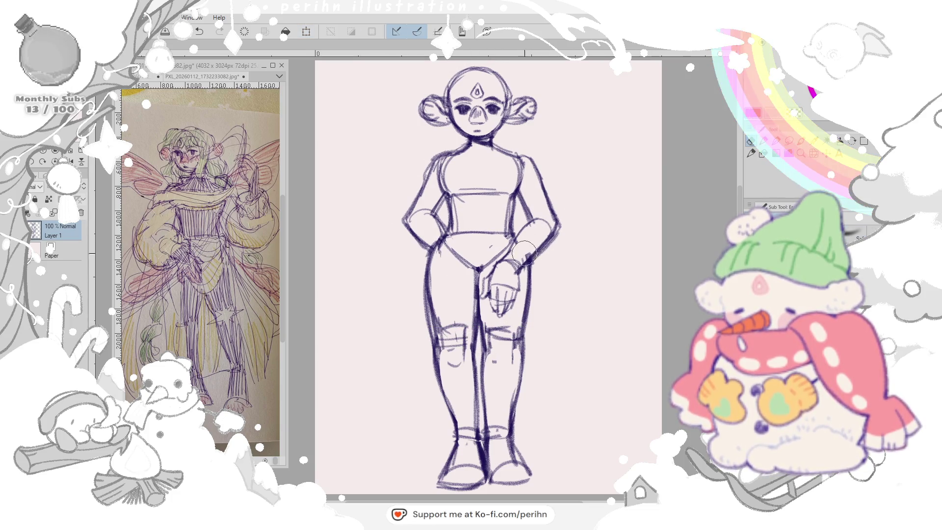
- Erase stray hip and thigh lines, add a waistline stroke, and return to the pencil
left_click_drag(558, 237, 525, 242)
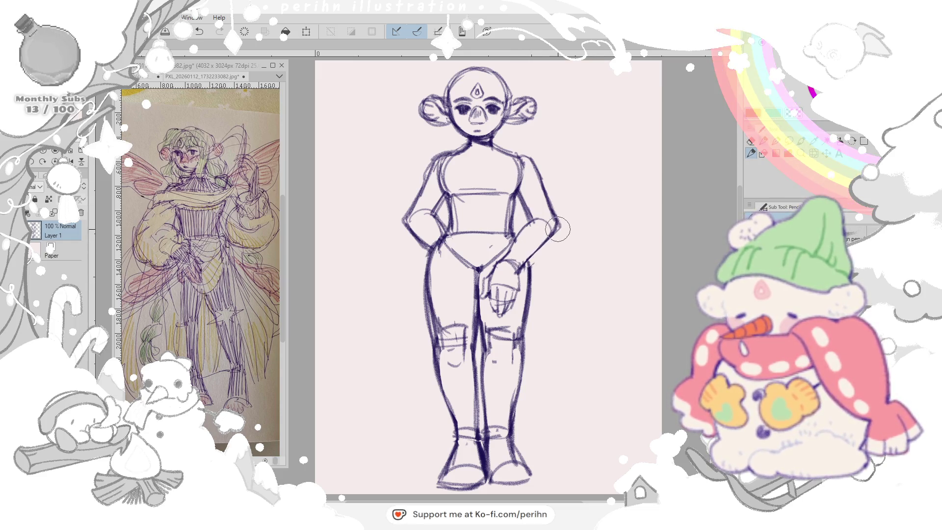
mouse_move(508, 243)
left_mouse_down()
mouse_move(482, 258)
mouse_move(516, 229)
left_mouse_up()
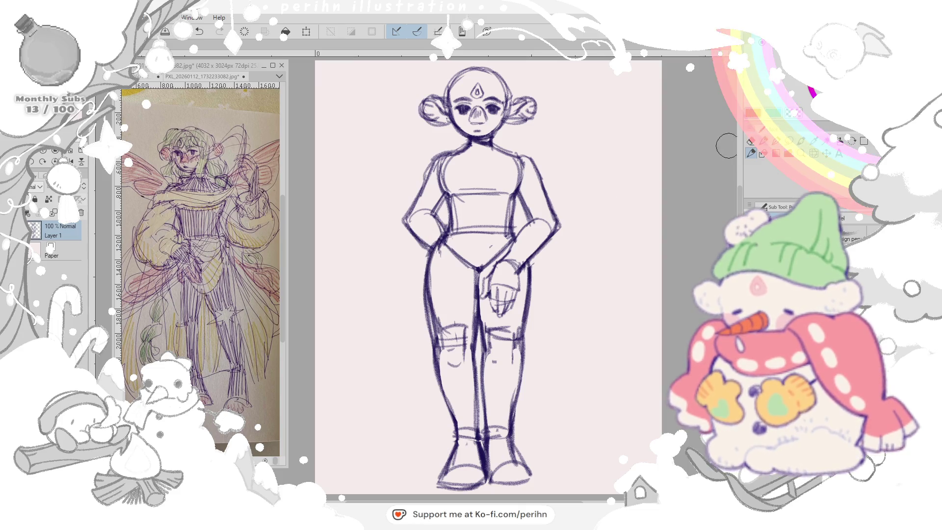
left_click_drag(440, 252, 442, 368)
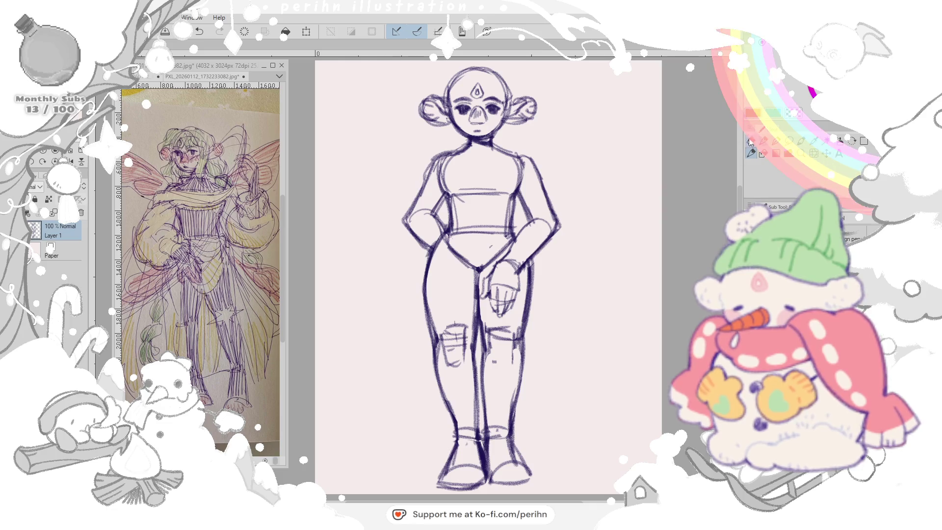
left_click_drag(525, 274, 518, 334)
left_click_drag(536, 280, 520, 347)
key("p")
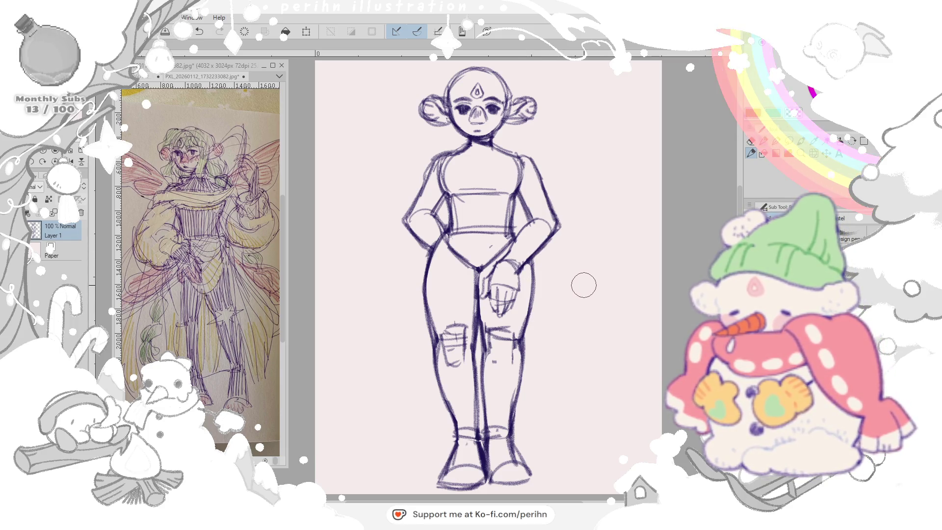
- Replace the old knee lines with rectangular kneepads on both knees
mouse_move(445, 342)
left_mouse_down()
mouse_move(460, 361)
mouse_move(446, 358)
left_mouse_up()
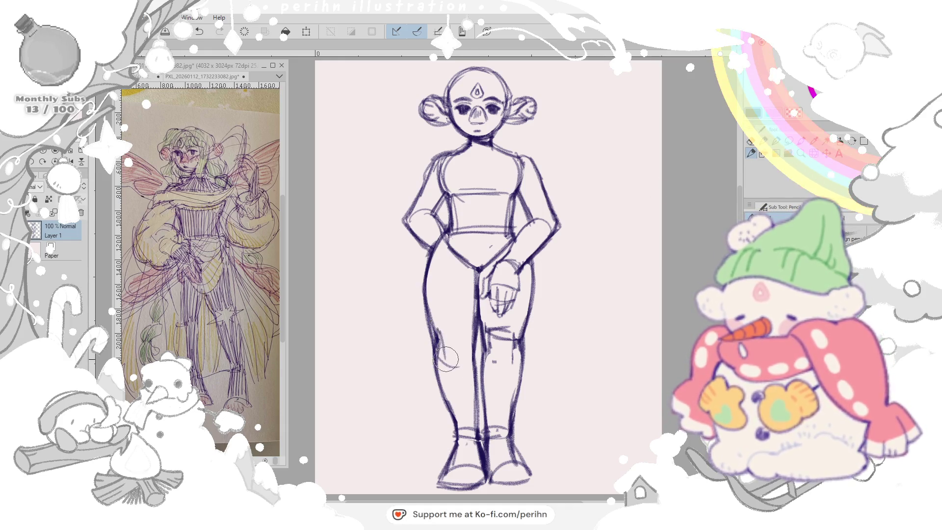
mouse_move(464, 328)
left_mouse_down()
mouse_move(468, 361)
mouse_move(463, 334)
left_mouse_up()
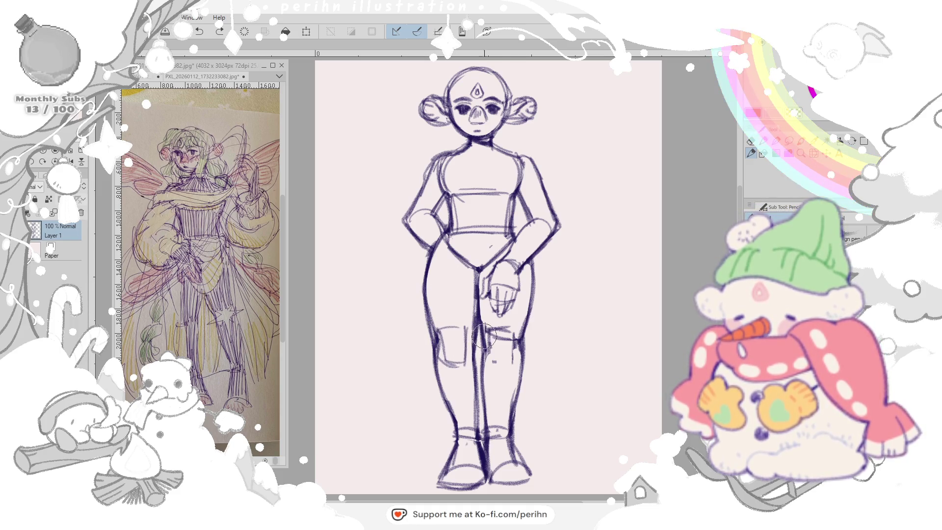
left_click_drag(490, 364, 519, 368)
mouse_move(515, 334)
left_mouse_down()
mouse_move(519, 364)
mouse_move(519, 331)
left_mouse_up()
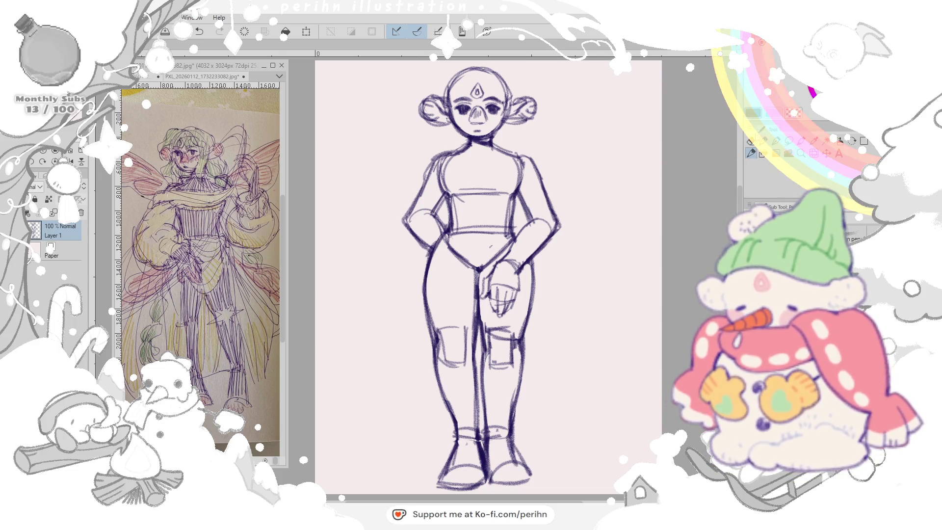
- Erase the right lower leg and foot
left_click_drag(486, 383, 496, 471)
left_click_drag(508, 412, 523, 486)
mouse_move(519, 360)
left_mouse_down()
mouse_move(522, 478)
mouse_move(495, 355)
mouse_move(519, 335)
mouse_move(521, 379)
left_mouse_up()
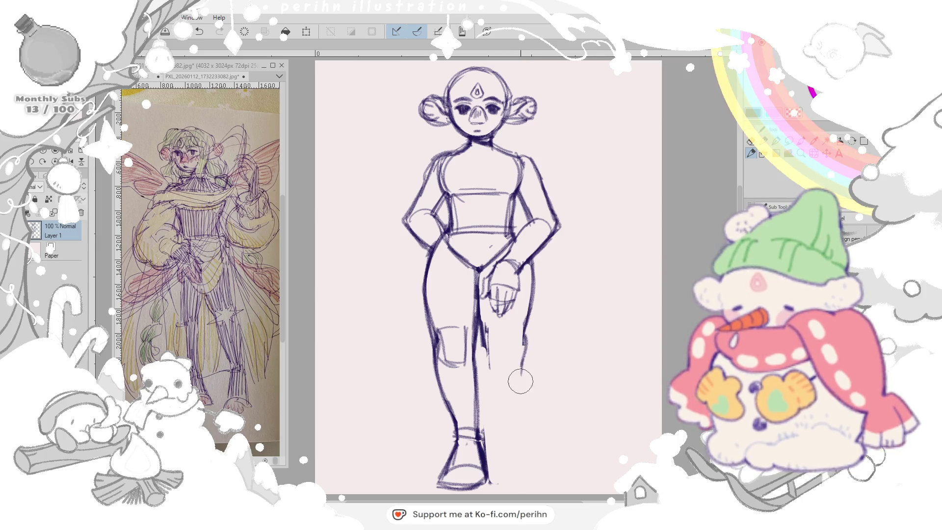
- Redraw the right calf and foot, undo those strokes, and erase lines on the left leg
left_click_drag(484, 339, 492, 448)
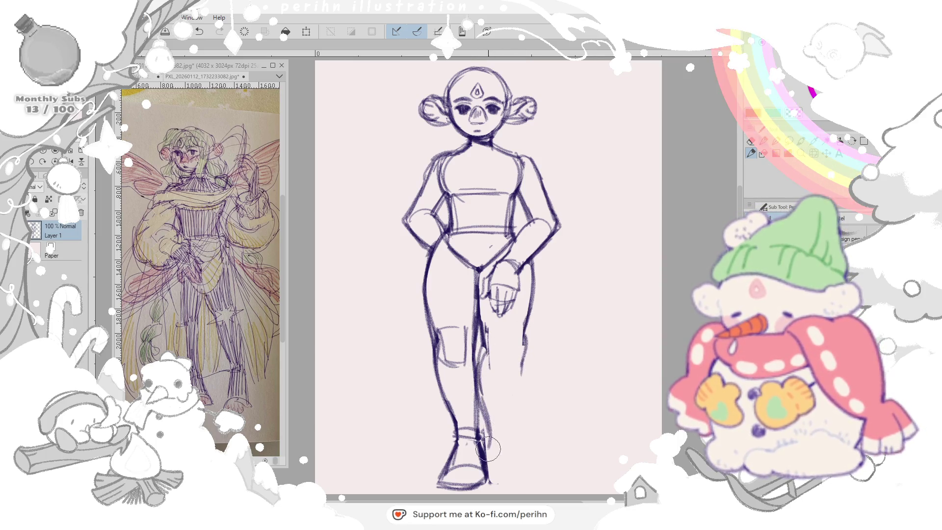
left_click_drag(525, 346, 515, 438)
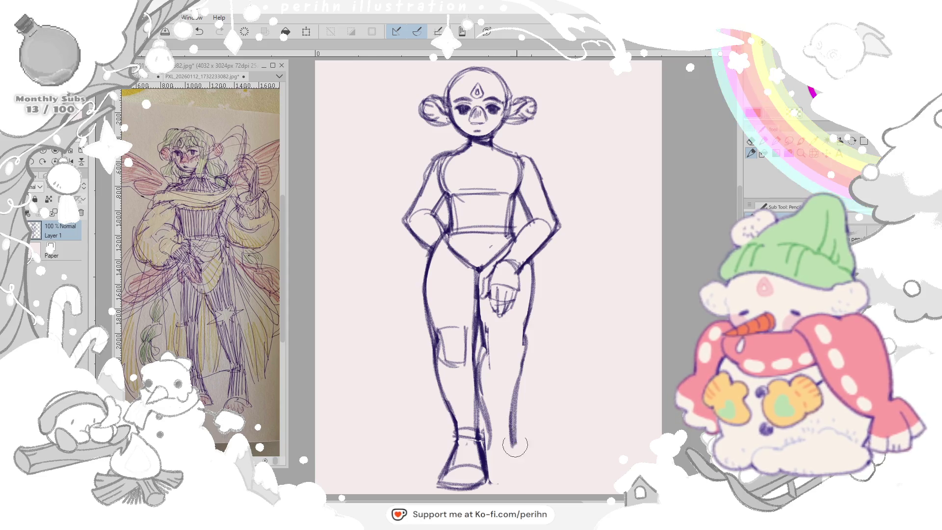
left_click_drag(524, 346, 535, 475)
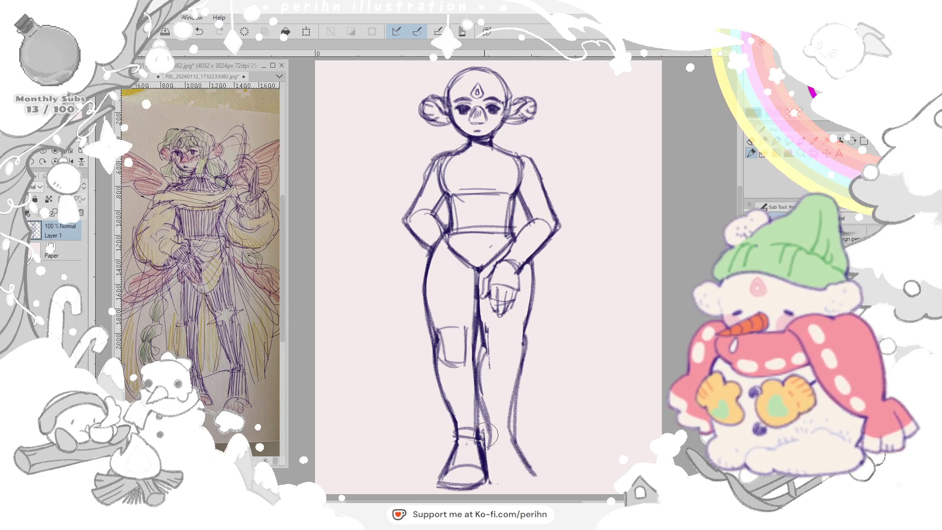
left_click_drag(504, 479, 550, 480)
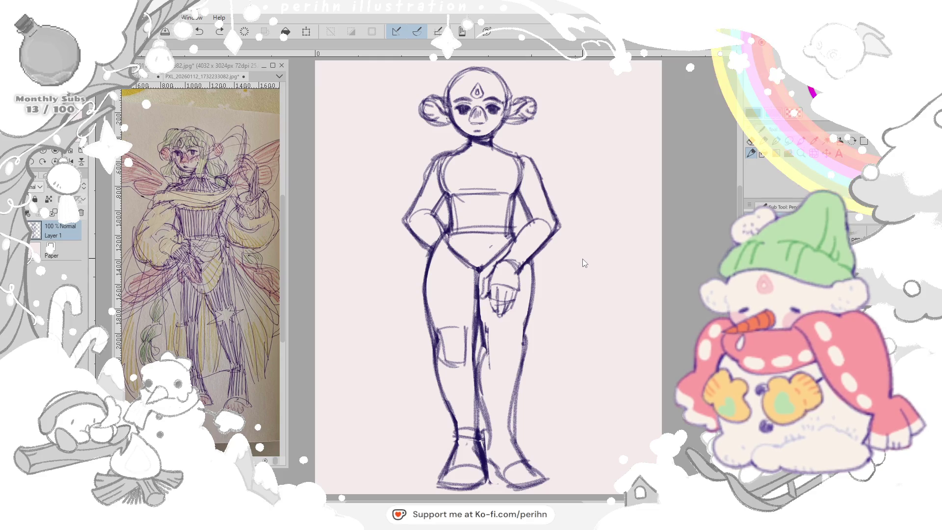
key("ctrl+z")
key("ctrl+z")
key("ctrl+z")
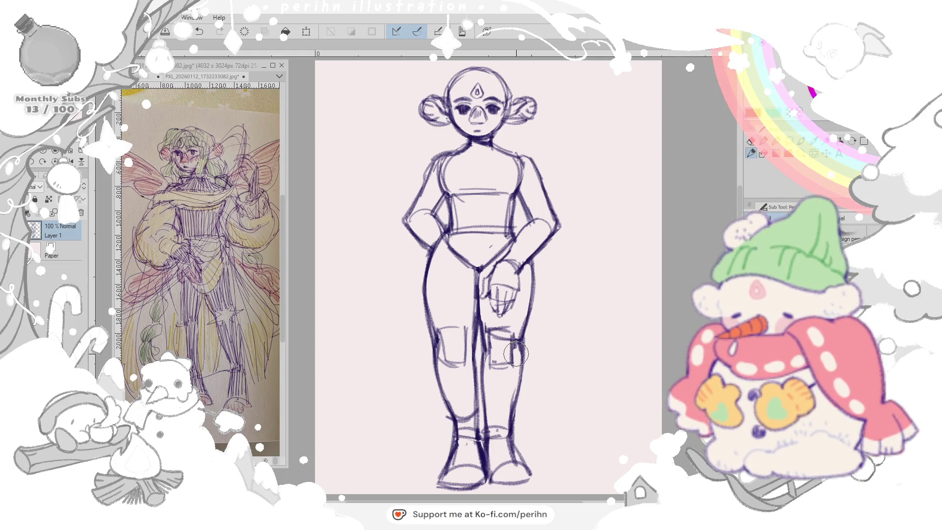
mouse_move(453, 379)
left_mouse_down()
mouse_move(449, 336)
mouse_move(475, 468)
mouse_move(455, 435)
left_mouse_up()
- Erase the left leg's outer line, redraw the shin and boot, then undo the foot strokes
left_click_drag(434, 356, 453, 420)
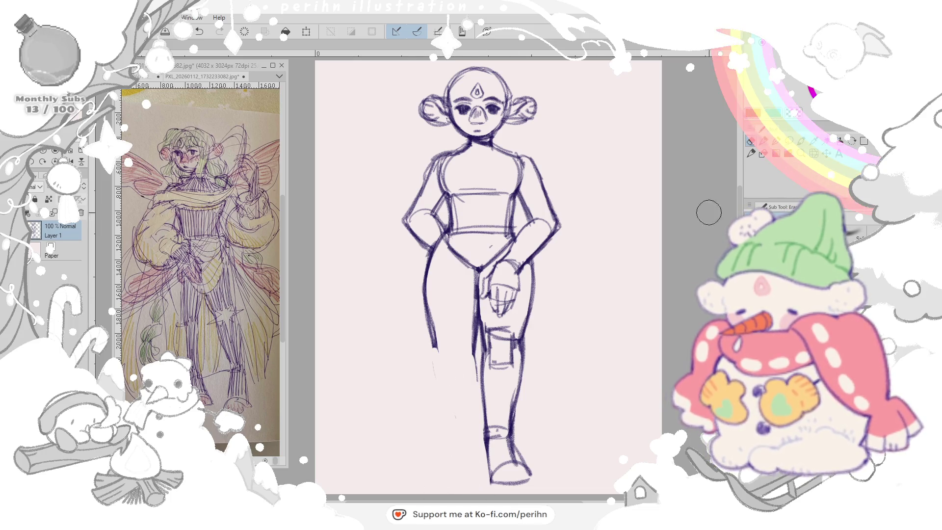
left_click_drag(427, 332, 460, 424)
left_click_drag(442, 372, 461, 430)
left_click_drag(480, 360, 479, 438)
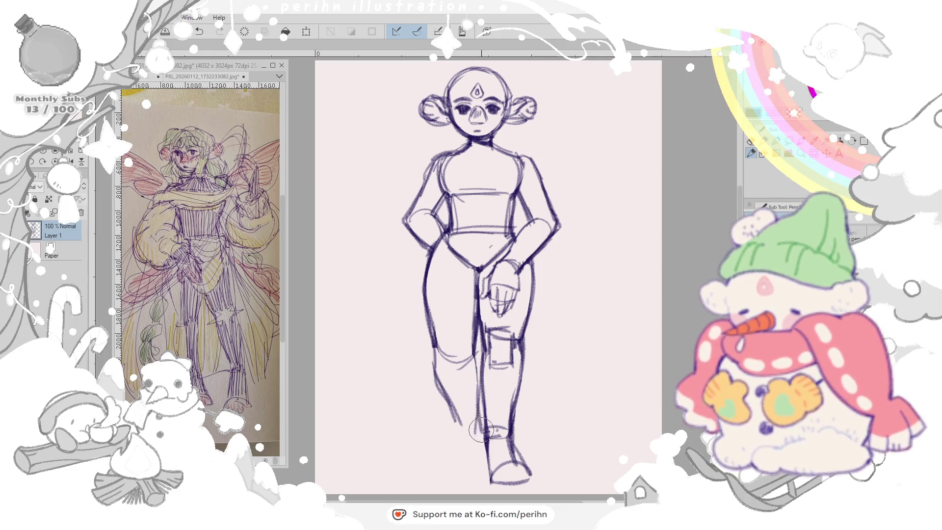
left_click_drag(459, 483, 472, 471)
left_click_drag(479, 419, 475, 490)
mouse_move(450, 438)
left_mouse_down()
mouse_move(453, 479)
mouse_move(496, 485)
mouse_move(456, 442)
mouse_move(464, 471)
left_mouse_up()
key("ctrl+z")
key("ctrl+z")
key("ctrl+z")
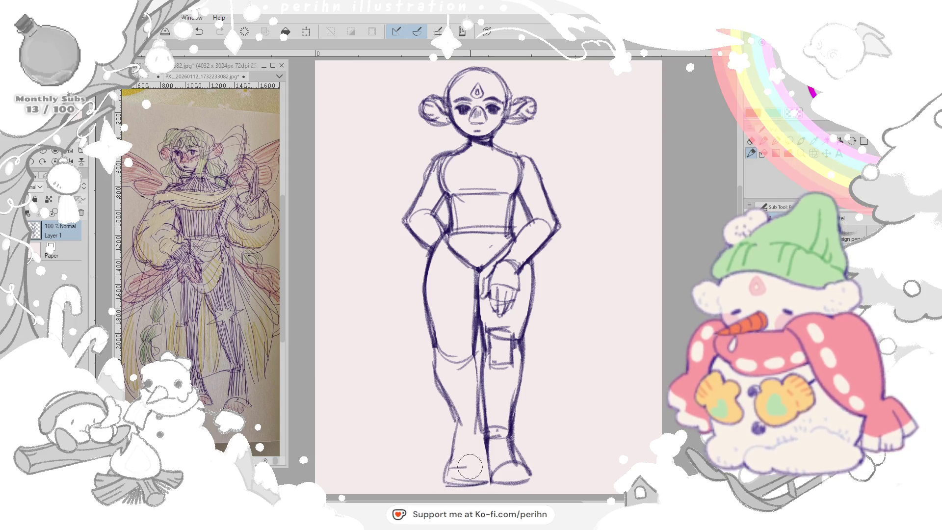
- Redraw the left boot and ankle and sketch a rounded, hatched left knee
left_click_drag(633, 295, 648, 313)
left_click_drag(455, 417, 475, 439)
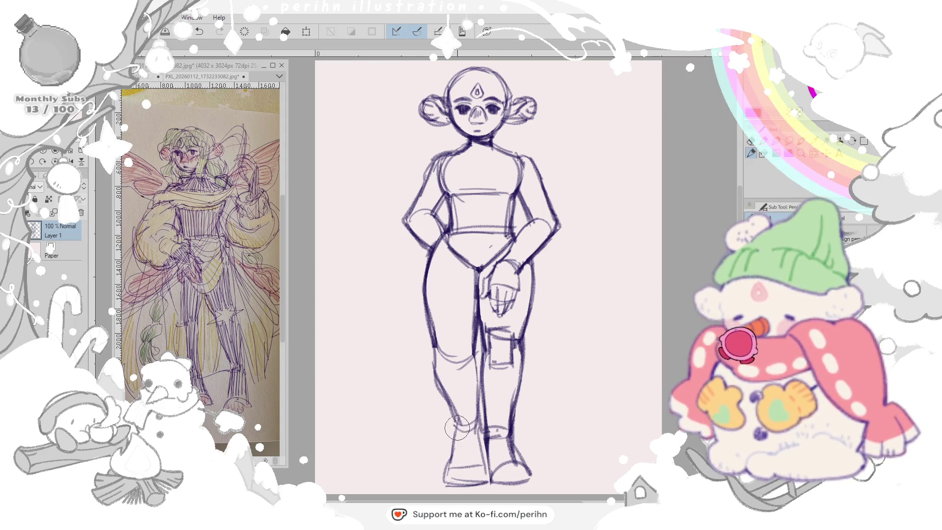
mouse_move(454, 362)
left_mouse_down()
mouse_move(441, 346)
mouse_move(472, 364)
left_mouse_up()
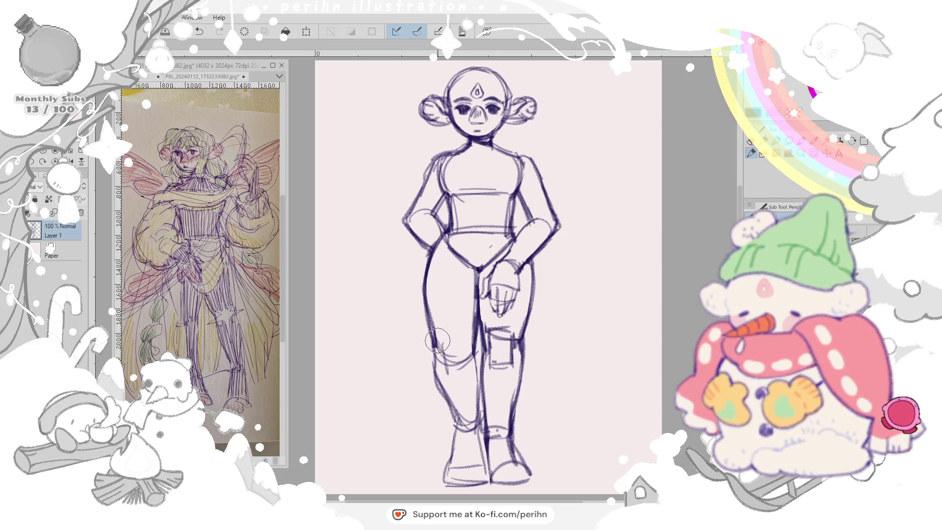
mouse_move(446, 335)
left_mouse_down()
mouse_move(449, 368)
mouse_move(471, 365)
mouse_move(465, 383)
left_mouse_up()
left_click_drag(441, 346, 471, 364)
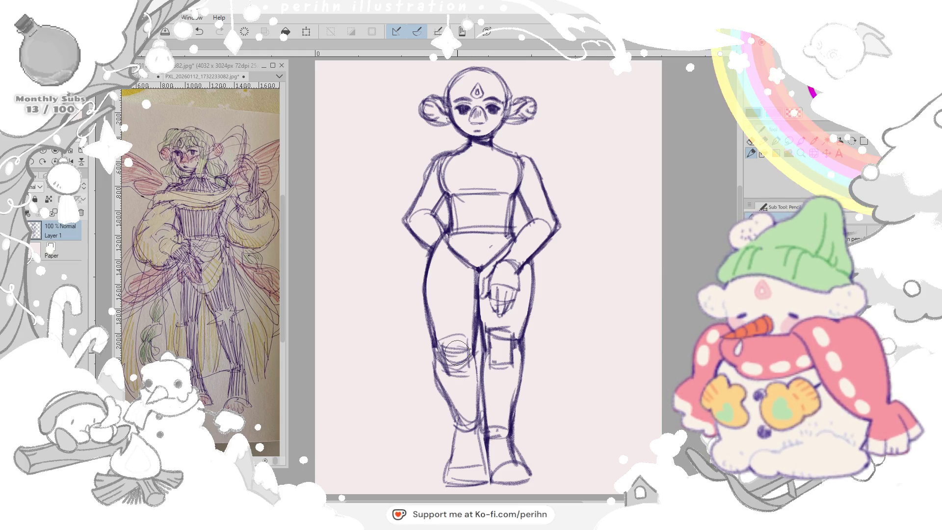
left_click_drag(482, 291, 497, 306)
- Lighten lines at the hand and hip, then erase parts of the left boot and lower leg
key("e")
left_click_drag(464, 251, 449, 258)
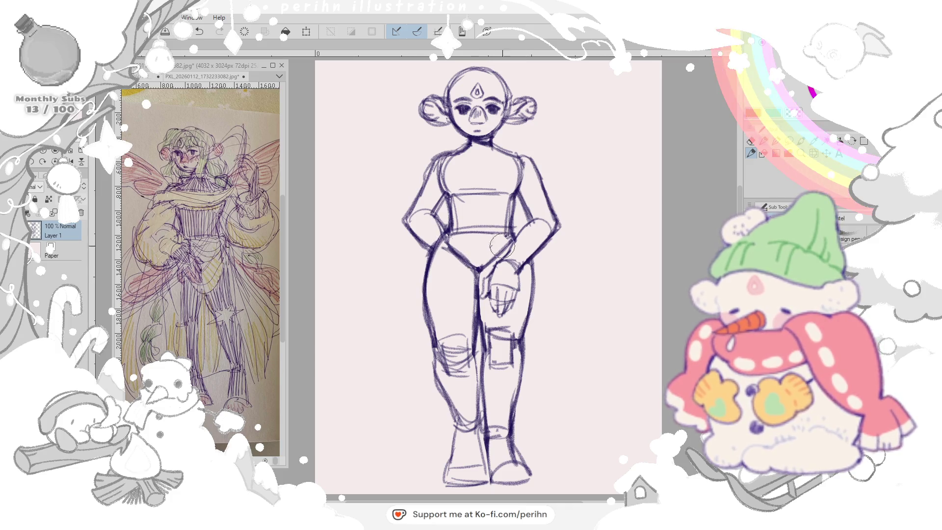
key("p")
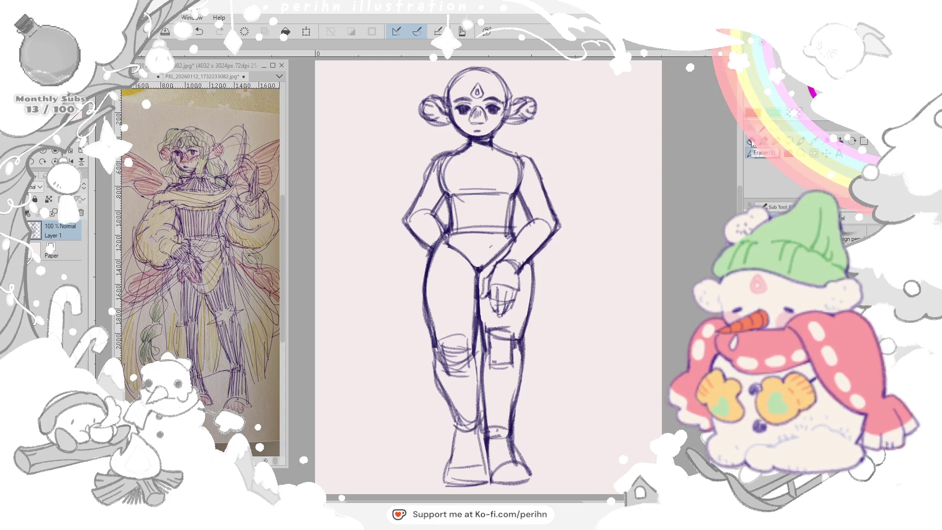
left_click_drag(451, 442, 471, 479)
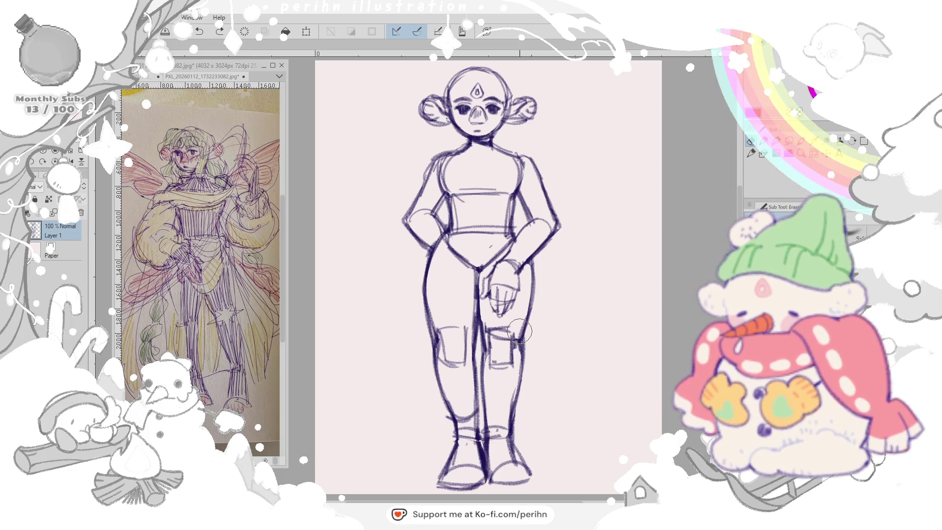
- Scale the whole figure down slightly with Free Transform and return to the pen
key("ctrl+t")
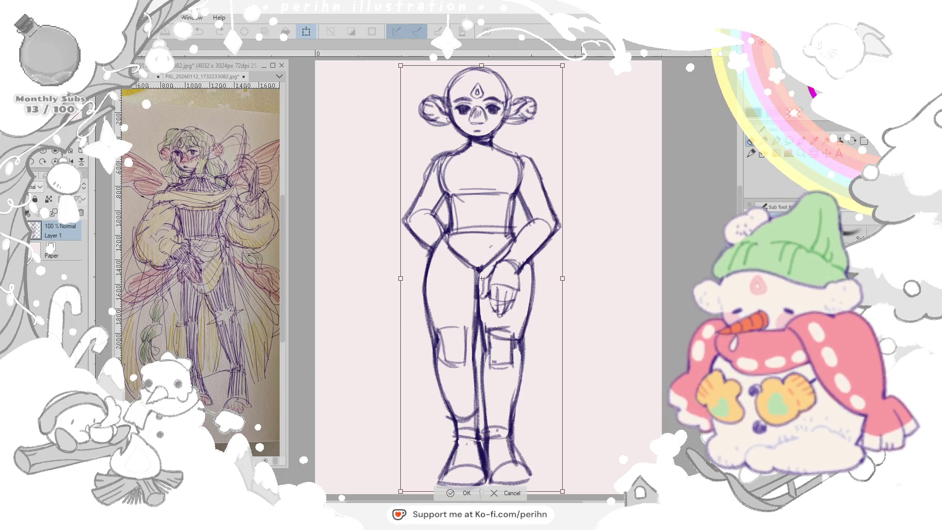
left_click_drag(481, 492, 482, 481)
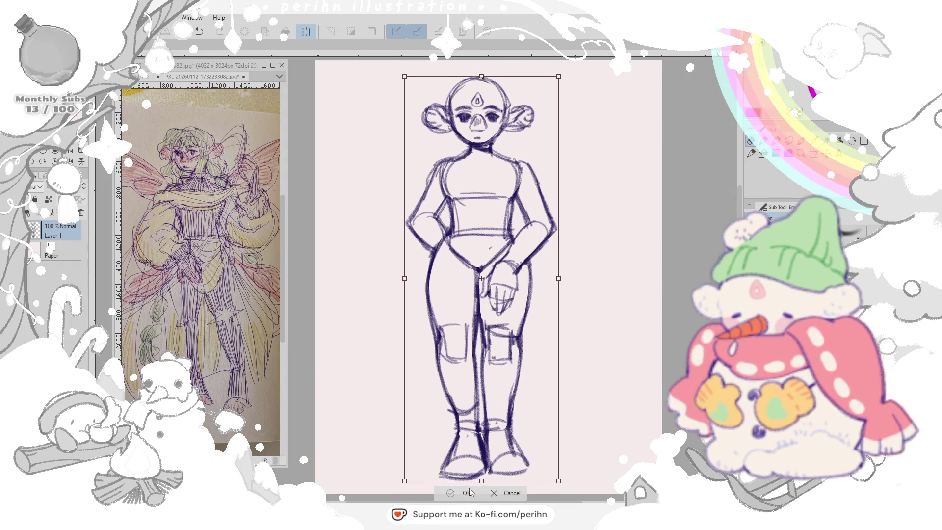
key("Return")
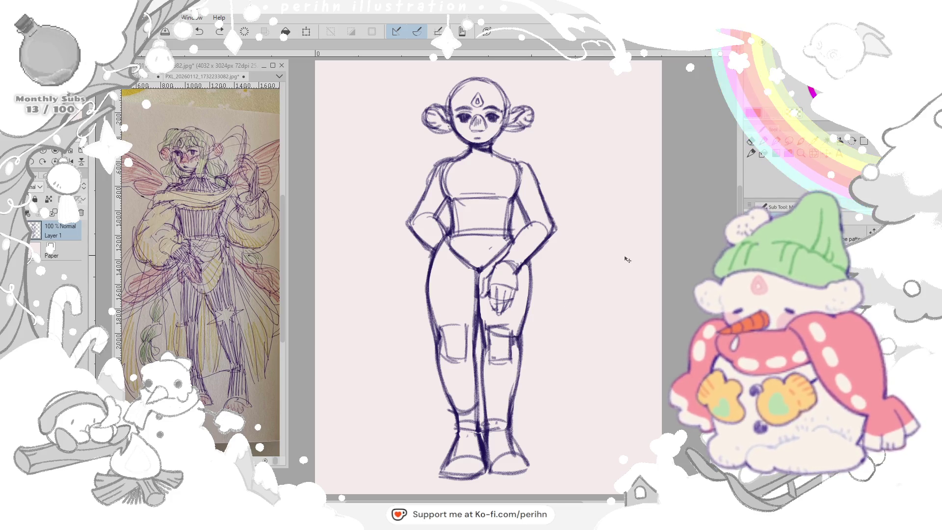
left_click(752, 154)
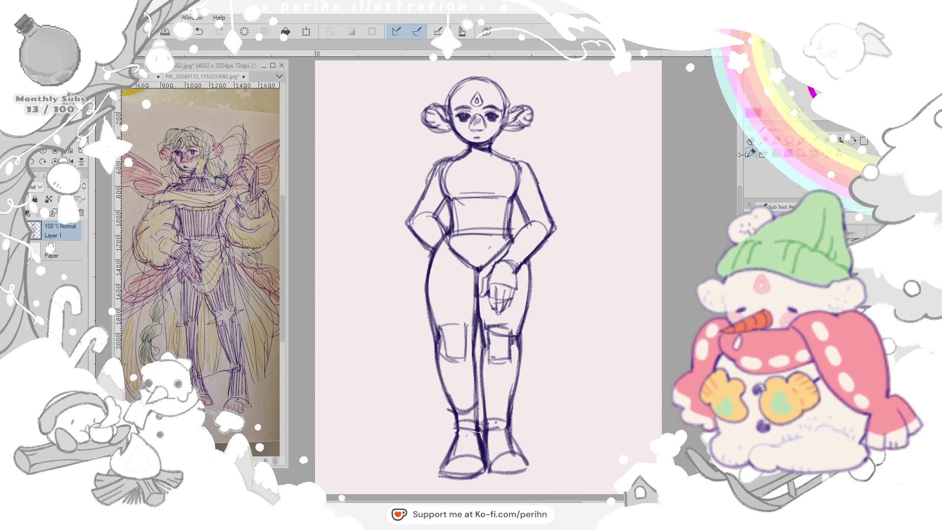
- Erase part of the left arm's outer line and lasso the arm
key("e")
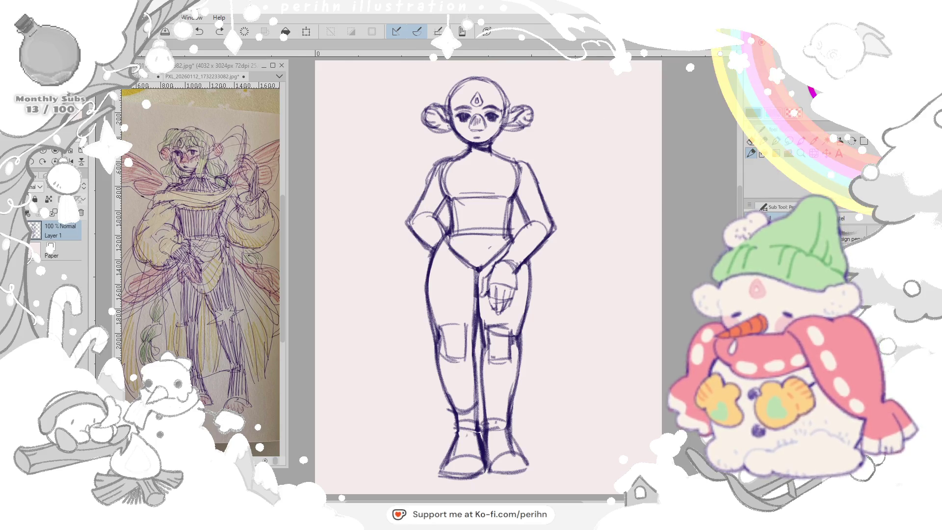
left_click_drag(416, 192, 409, 251)
left_click_drag(433, 216, 428, 246)
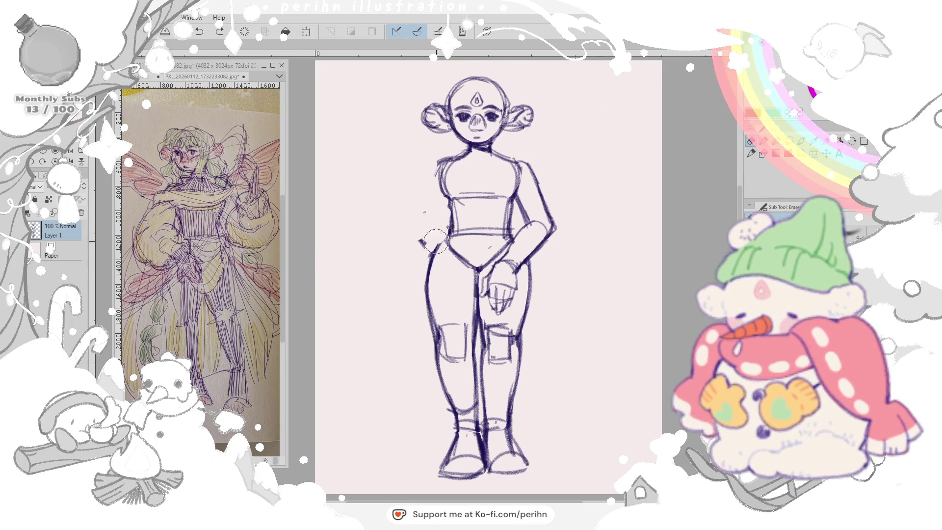
left_click(763, 141)
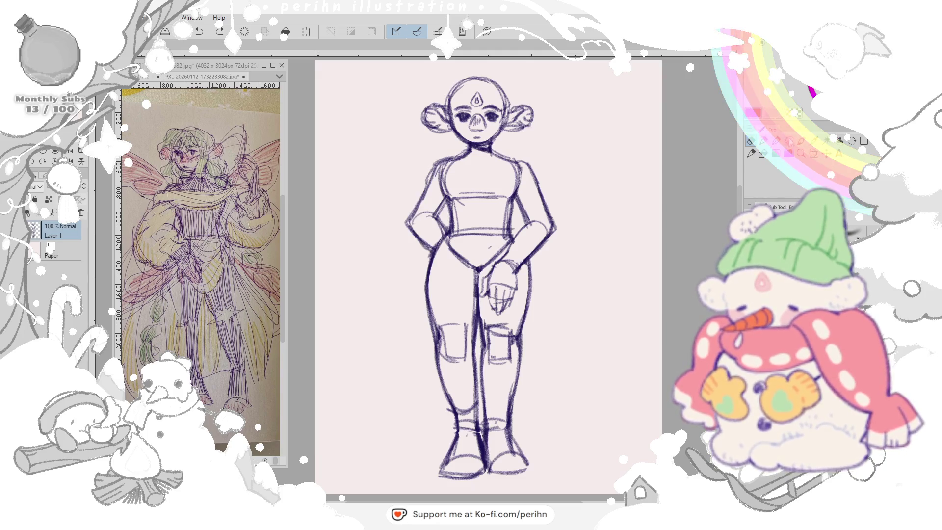
left_click_drag(442, 158, 413, 222)
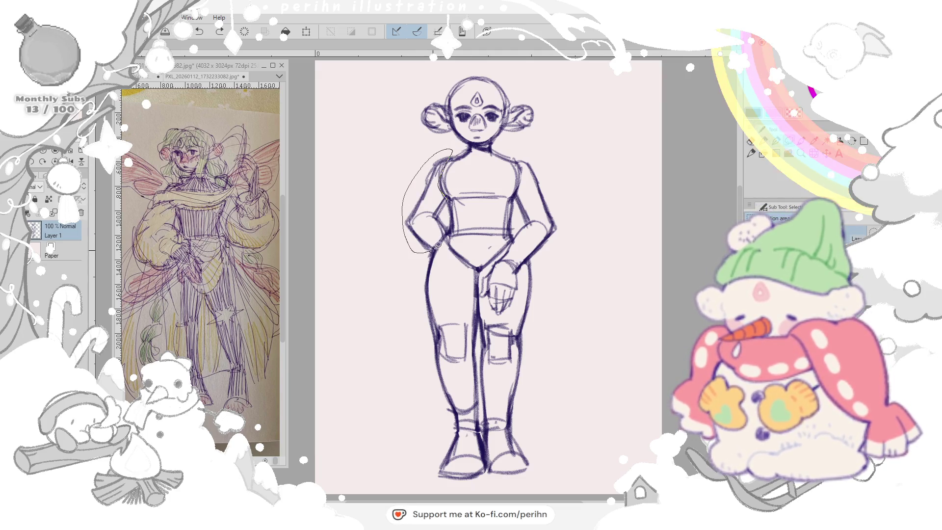
left_click_drag(418, 171, 441, 158)
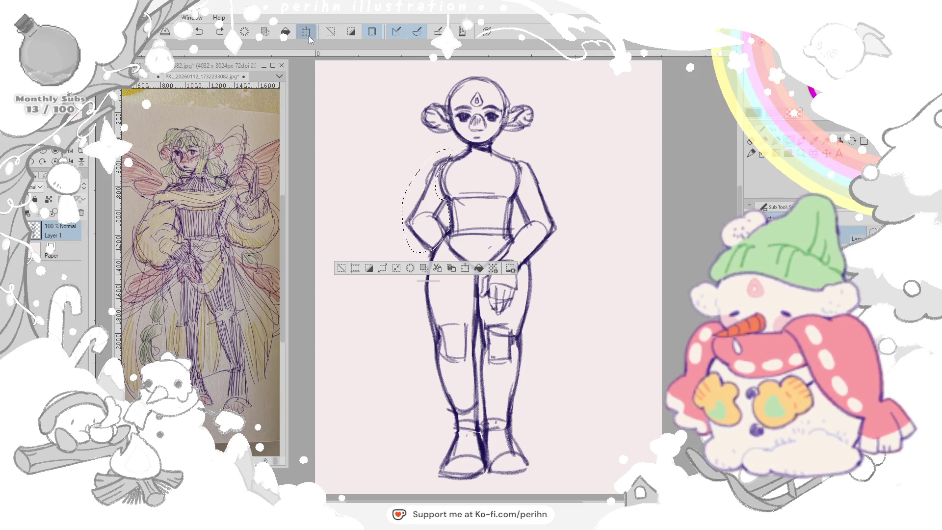
- Flip the arm vertically, raise it beside the head, then cancel the transform
key("ctrl+t")
right_click(424, 178)
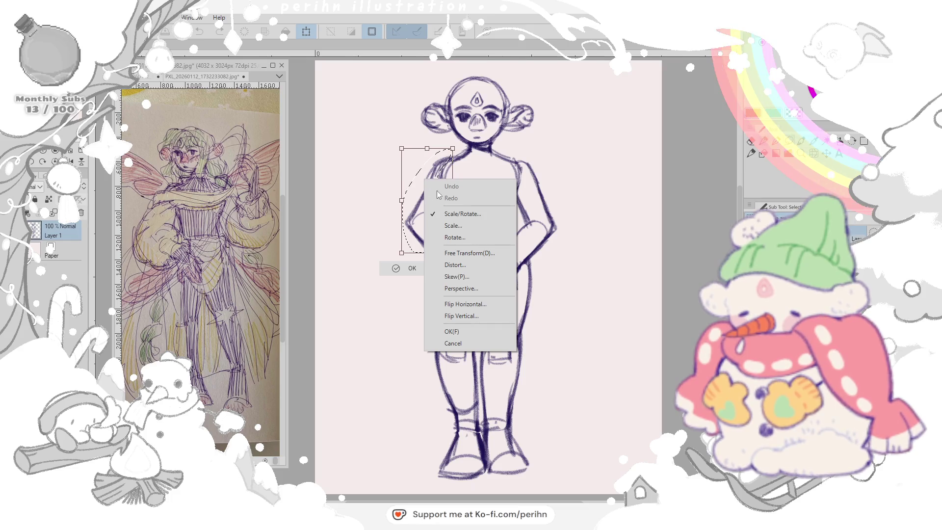
left_click(449, 307)
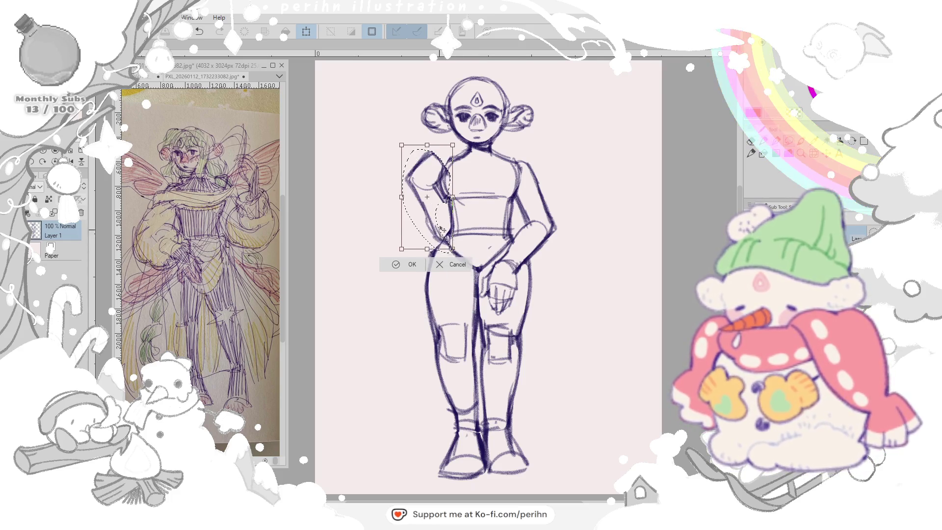
left_click_drag(426, 202, 427, 146)
left_click_drag(449, 198, 449, 200)
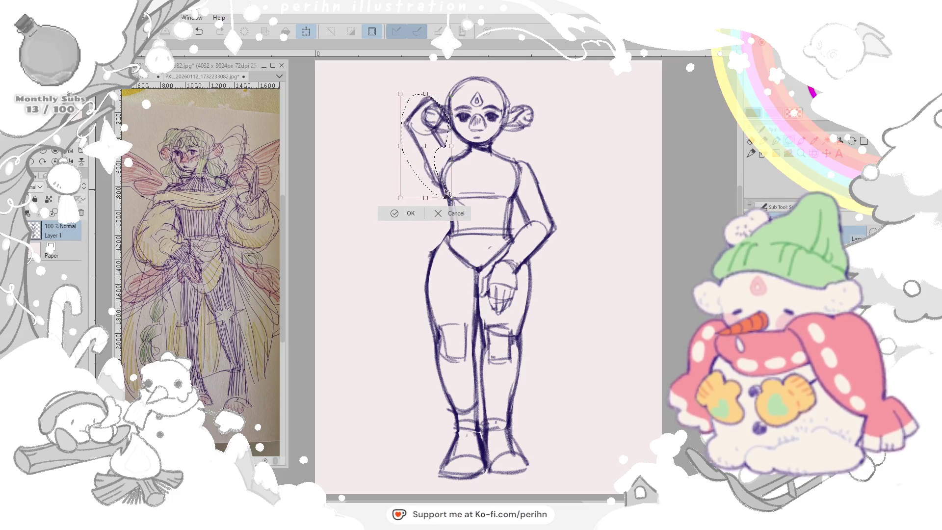
left_click_drag(426, 145, 421, 149)
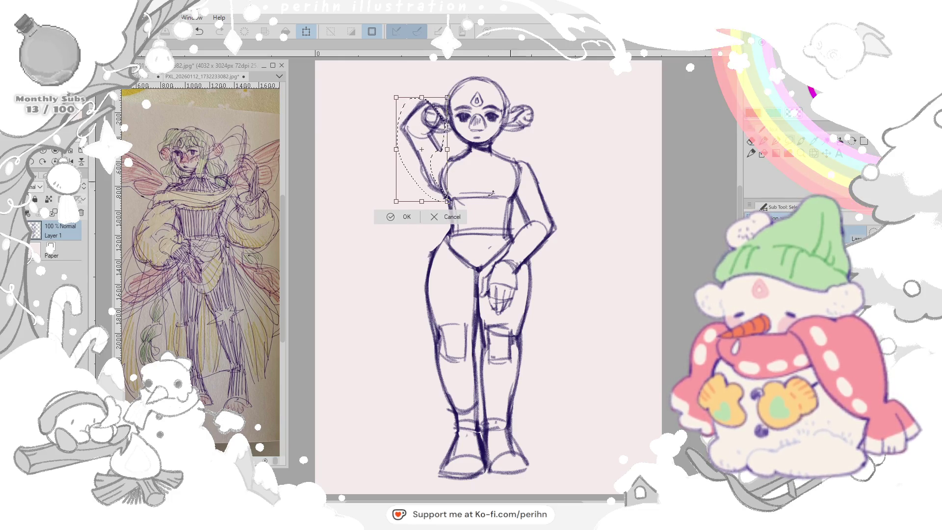
left_click(446, 216)
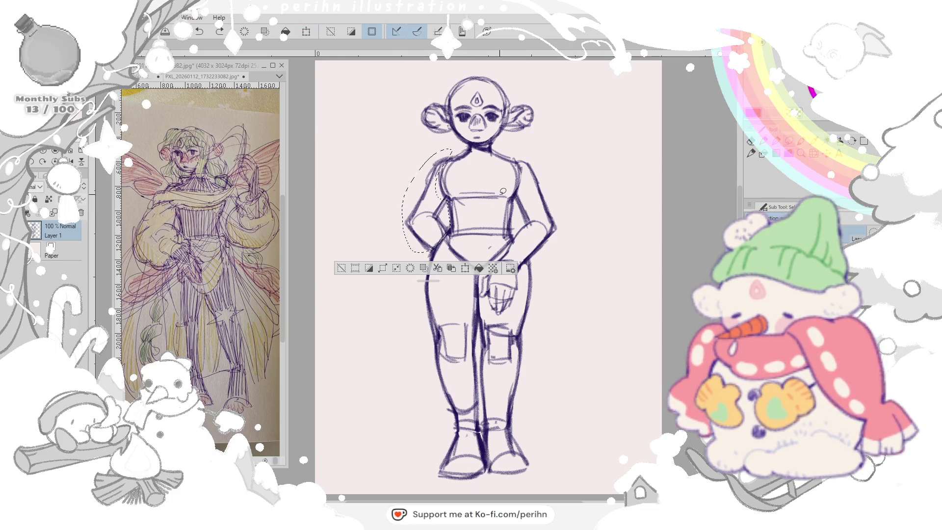
- Deselect, erase upper-arm lines and undo it, then lasso the left leg for transforming
left_click(372, 31)
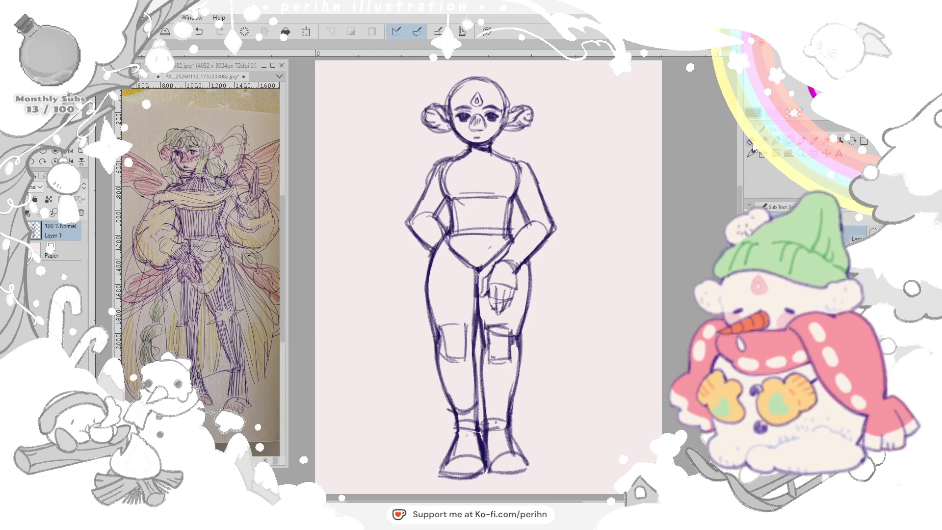
left_click_drag(415, 195, 404, 216)
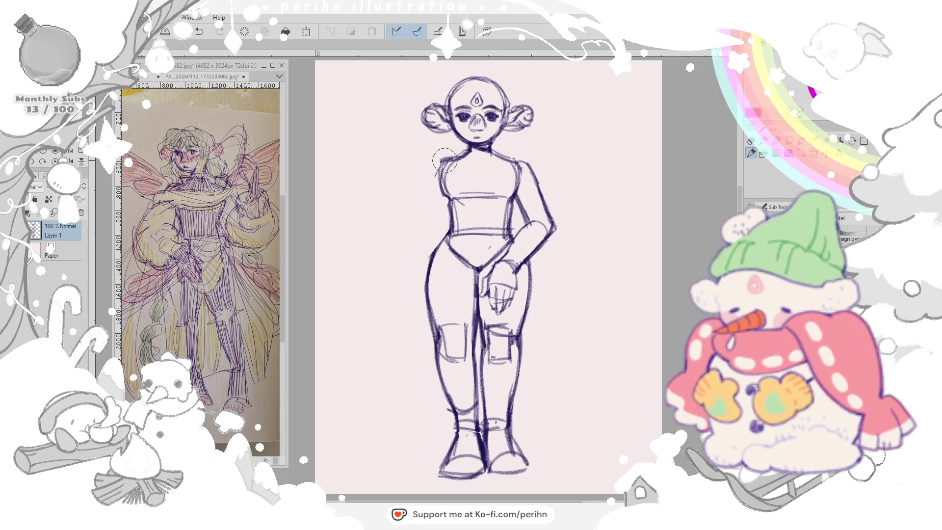
left_click_drag(448, 209, 444, 166)
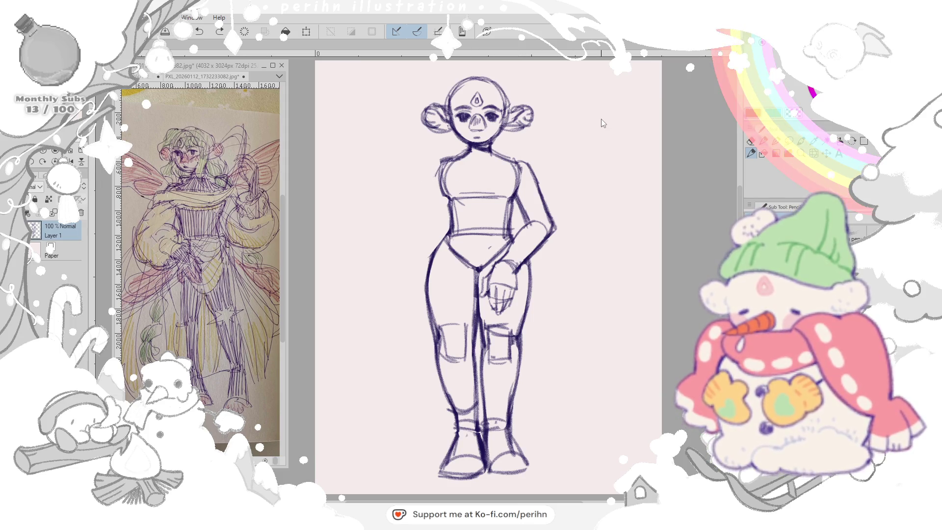
key("ctrl+z")
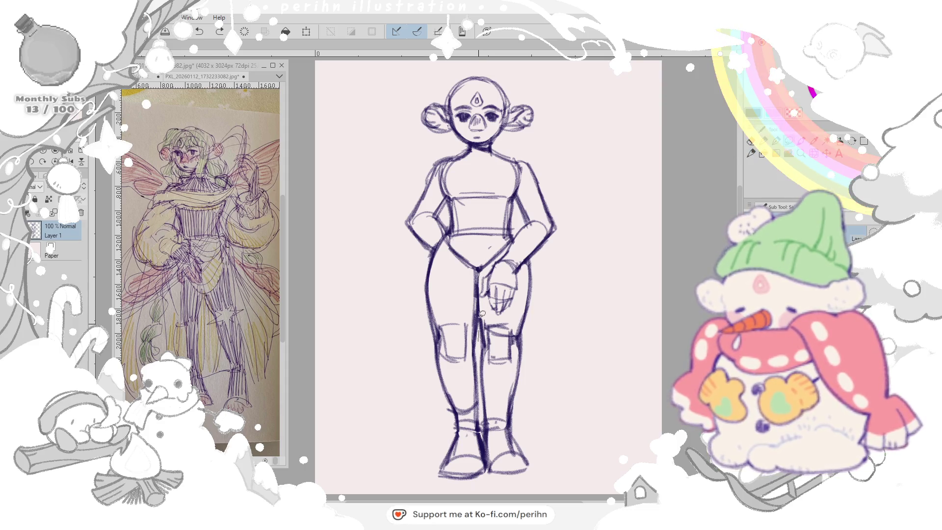
mouse_move(488, 441)
left_mouse_down()
mouse_move(486, 324)
mouse_move(486, 344)
mouse_move(471, 345)
left_mouse_up()
key("ctrl+t")
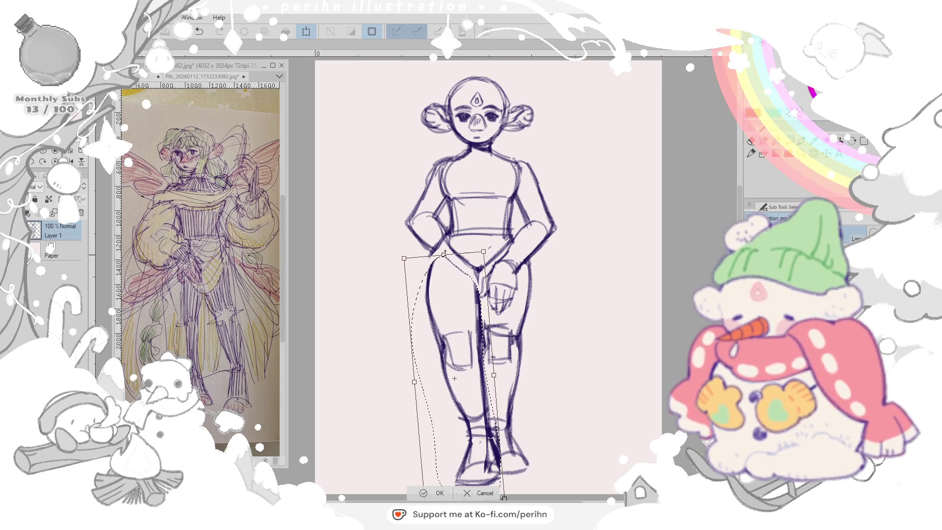
- Stretch the selected leg into its new shape and delete the old feet area
left_click_drag(484, 252, 484, 243)
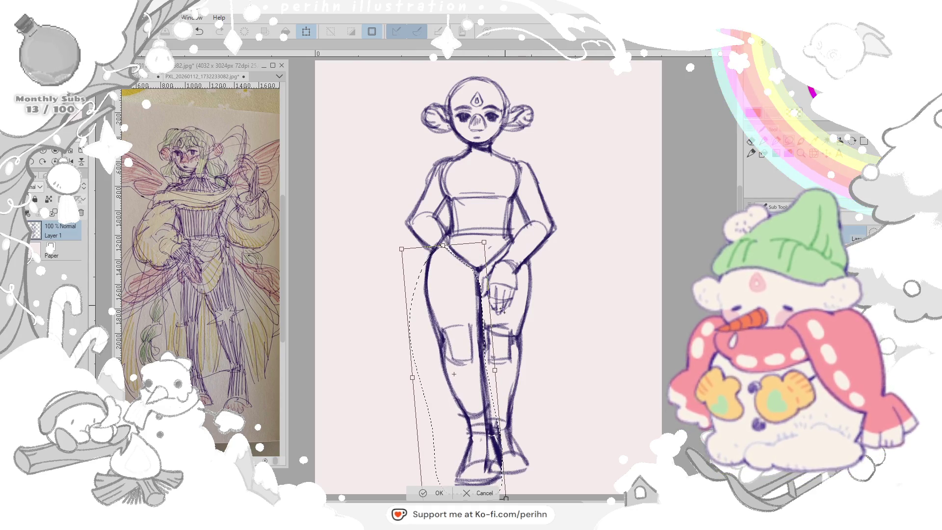
key("Return")
scroll(485, 294, "down", 2)
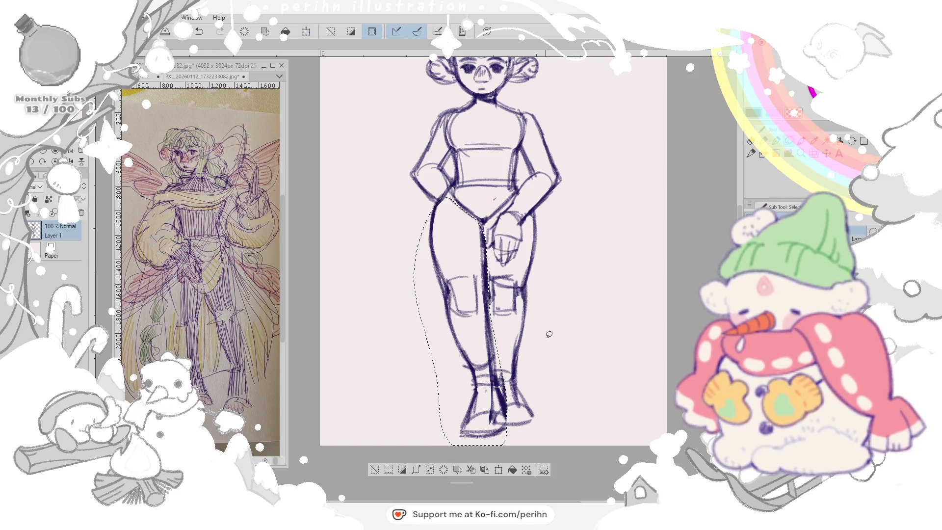
key("Delete")
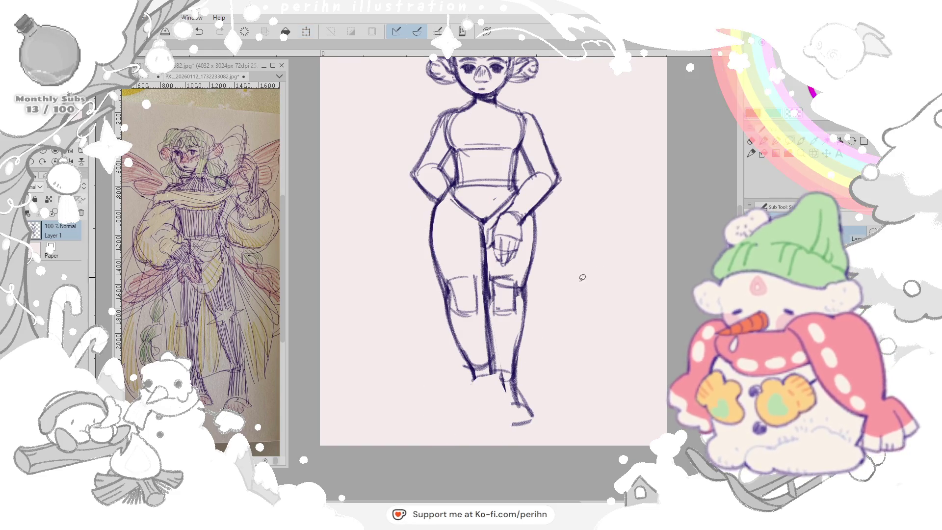
key("Delete")
scroll(597, 270, "down", 2)
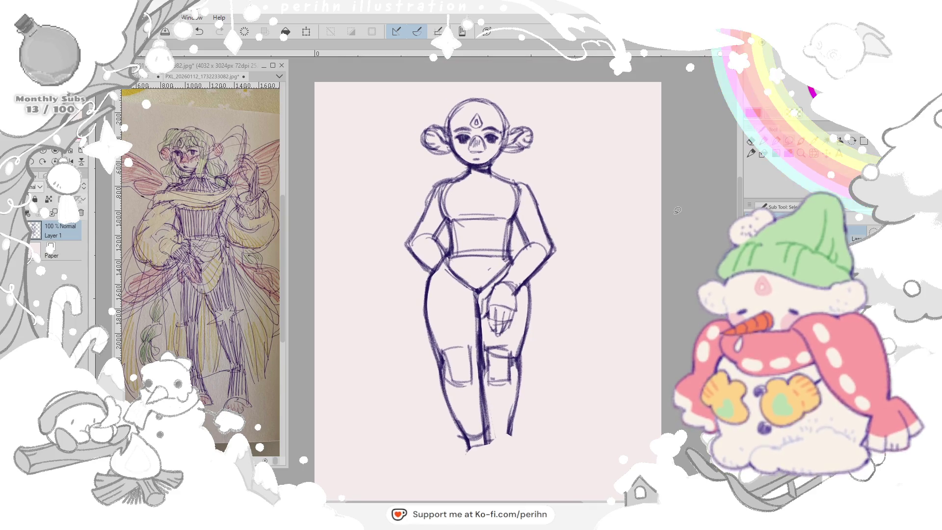
- Redraw the boot on the left with its outline, outer edge and shading
left_click_drag(481, 375, 484, 413)
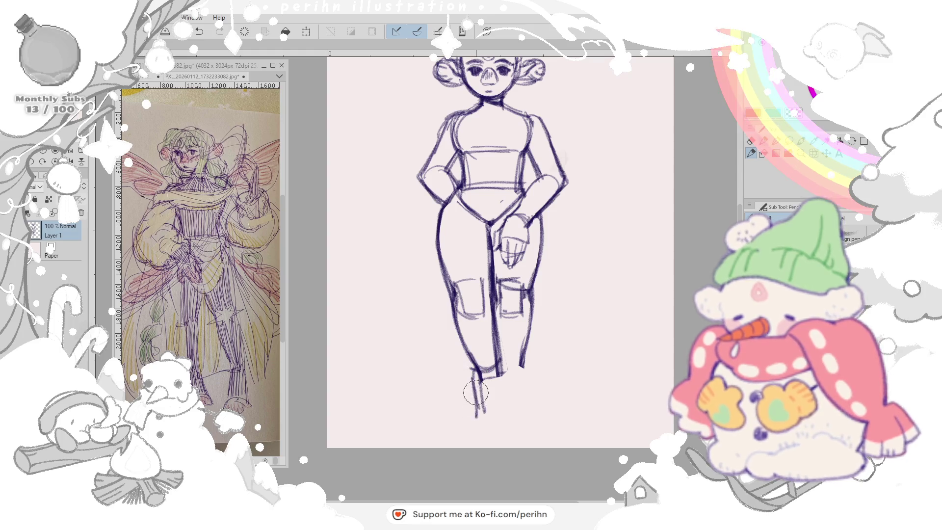
mouse_move(475, 400)
left_mouse_down()
mouse_move(486, 427)
mouse_move(511, 417)
left_mouse_up()
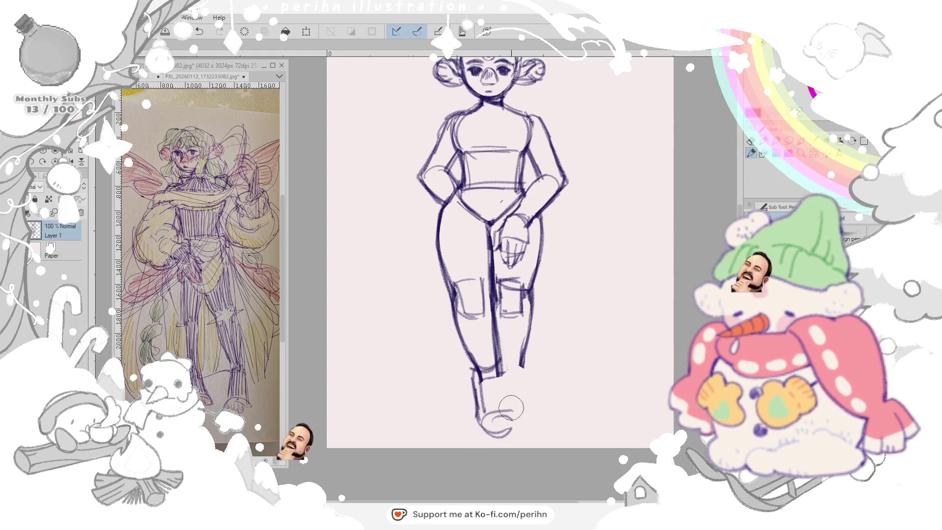
mouse_move(508, 369)
left_mouse_down()
mouse_move(523, 427)
mouse_move(477, 434)
mouse_move(475, 375)
left_mouse_up()
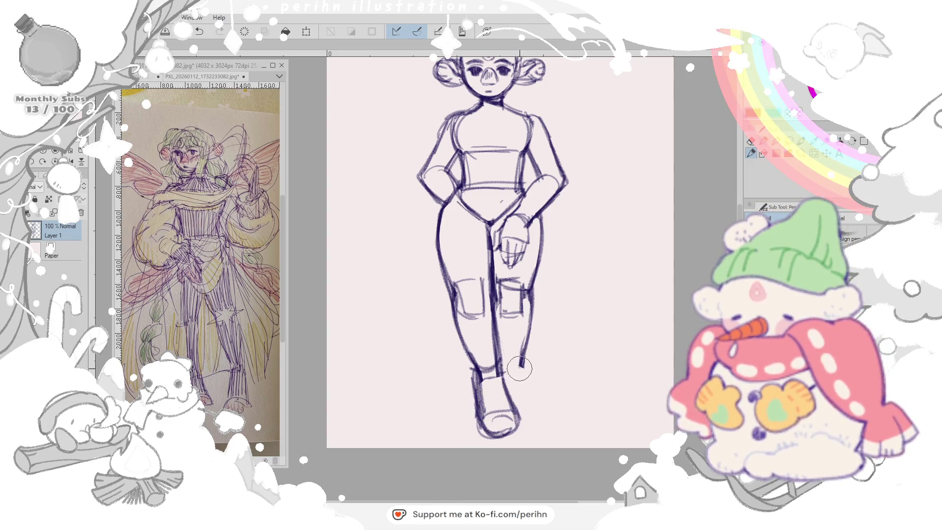
left_click_drag(521, 373, 513, 434)
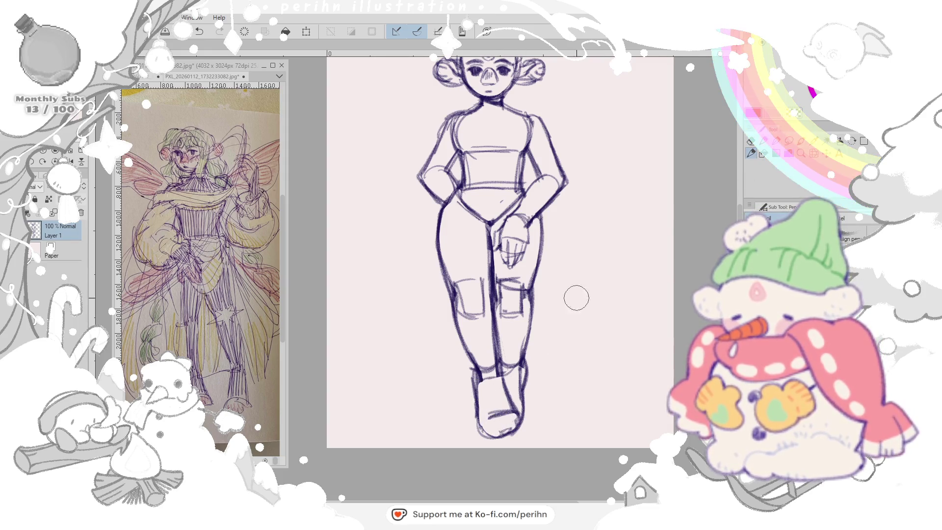
left_click_drag(478, 377, 483, 430)
mouse_move(479, 398)
left_mouse_down()
mouse_move(515, 416)
mouse_move(486, 438)
mouse_move(516, 368)
left_mouse_up()
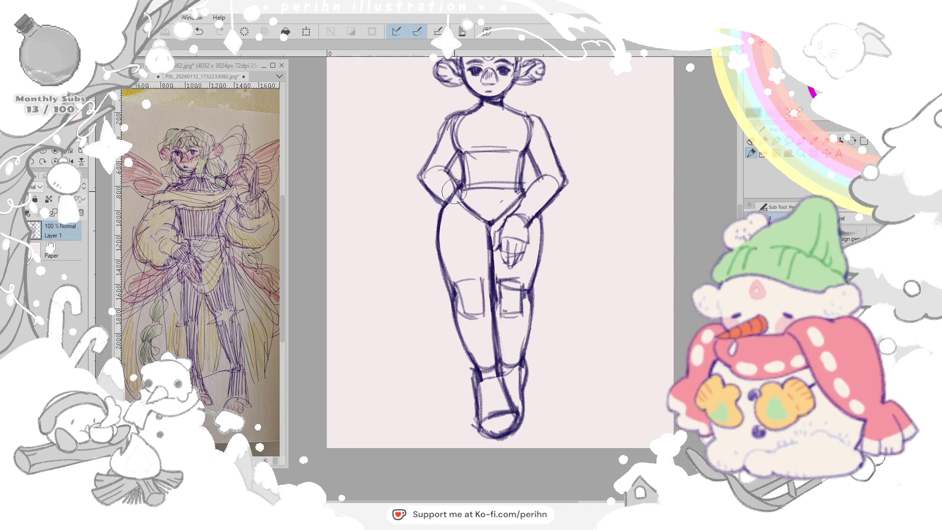
- Clean up near the hip, erase the left thigh line and redraw it from hip to knee
left_click(750, 142)
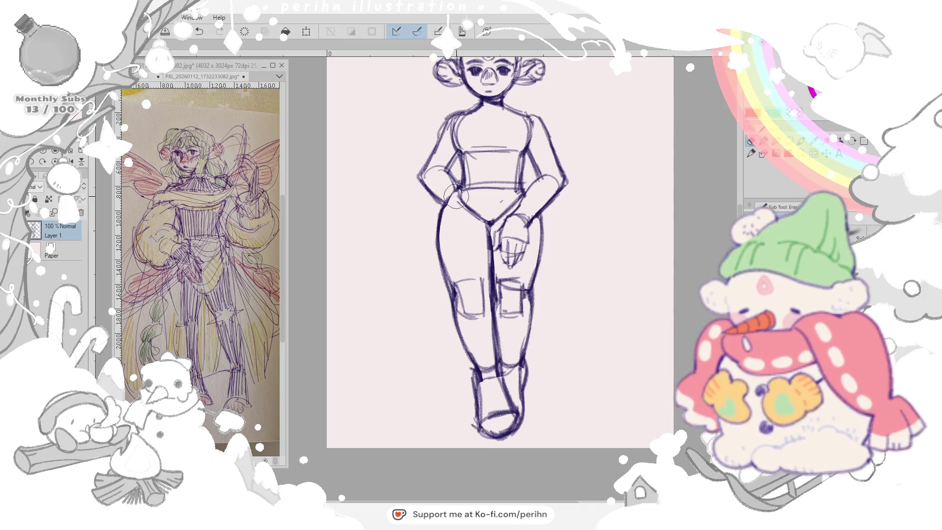
left_click_drag(449, 192, 471, 210)
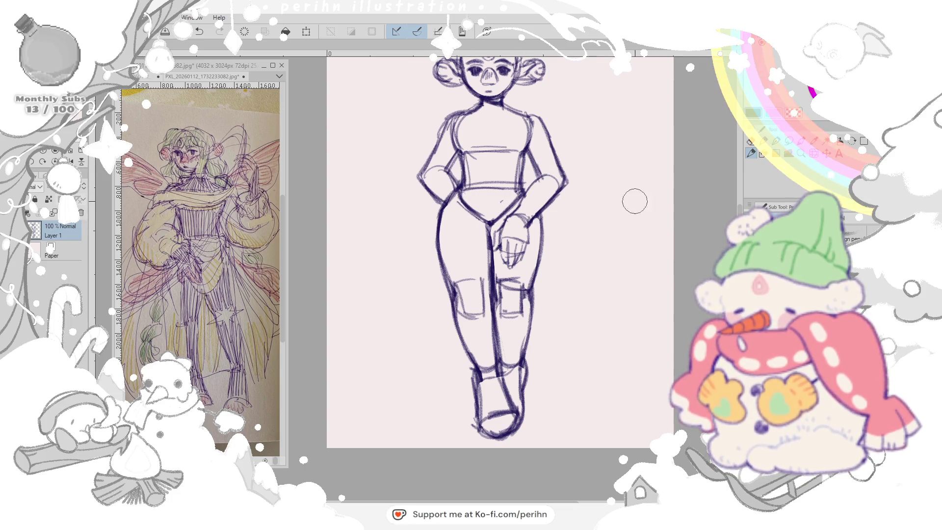
left_click(754, 152)
left_click_drag(484, 236, 489, 313)
key("p")
left_click_drag(492, 228, 495, 316)
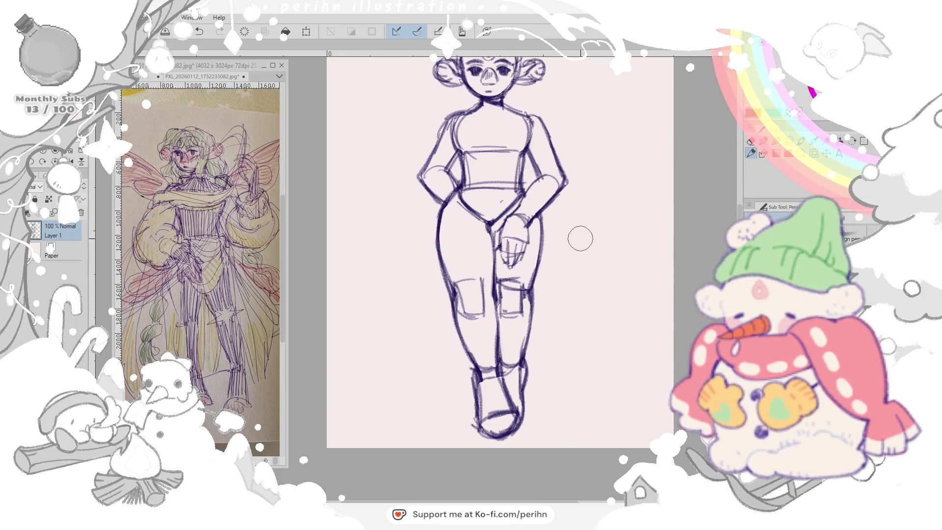
scroll(581, 239, "up", 3)
key("e")
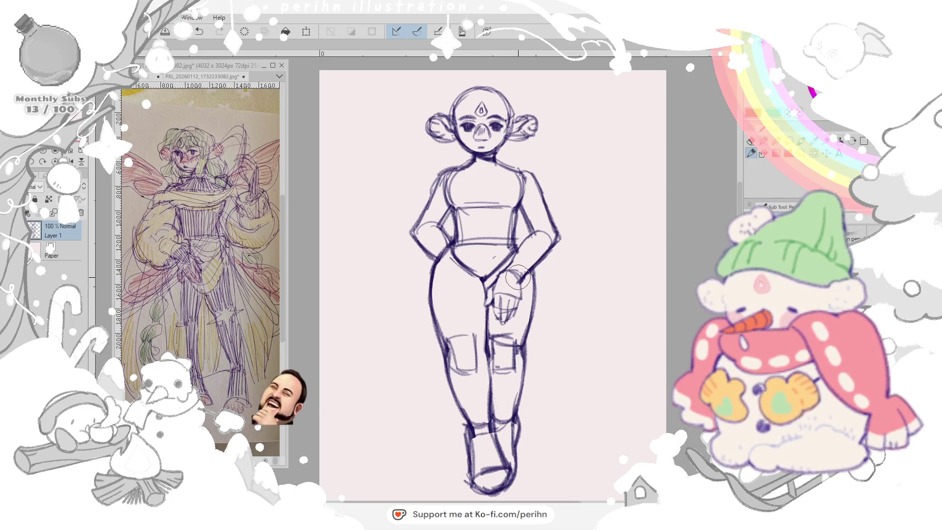
key("e")
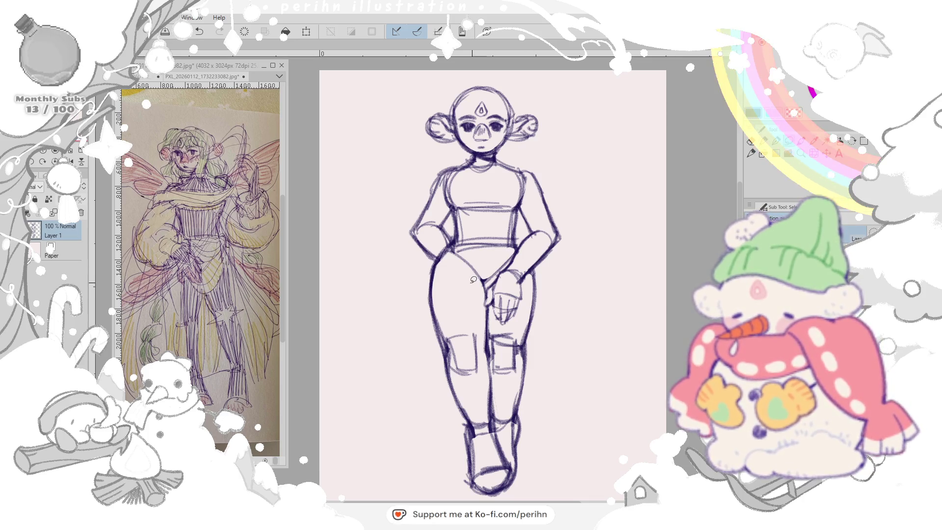
- Delete the right leg lines and a stray mark, then undo to restore them
left_click_drag(494, 335, 515, 412)
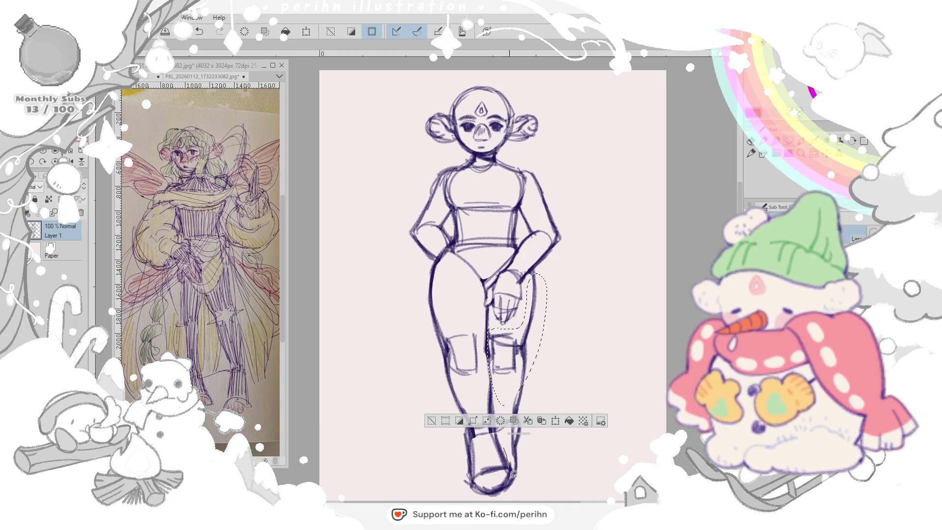
key("Delete")
key("ctrl+d")
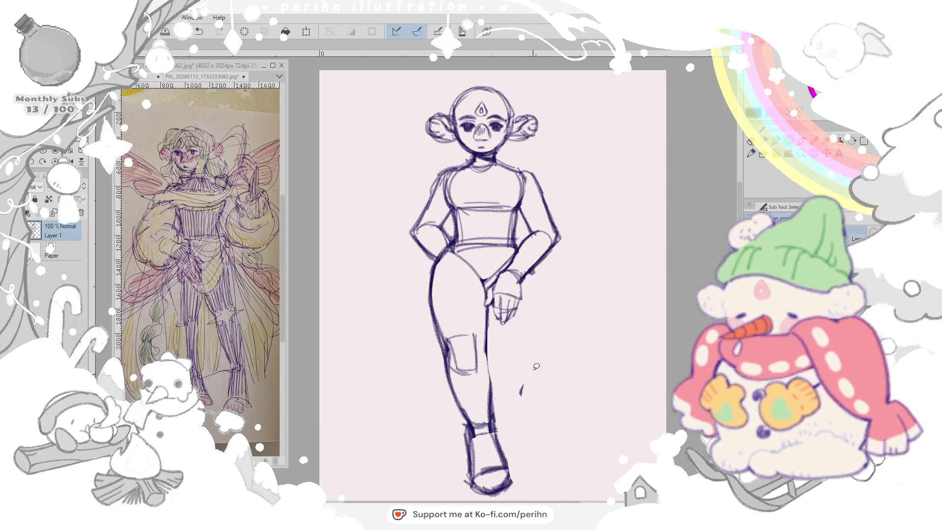
left_click_drag(541, 357, 523, 405)
key("Delete")
key("ctrl+d")
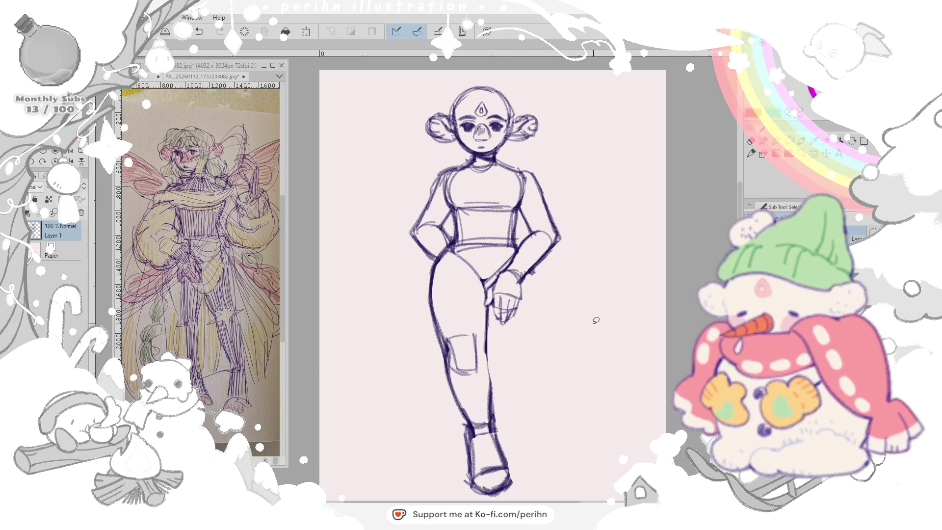
key("ctrl+v")
key("ctrl+d")
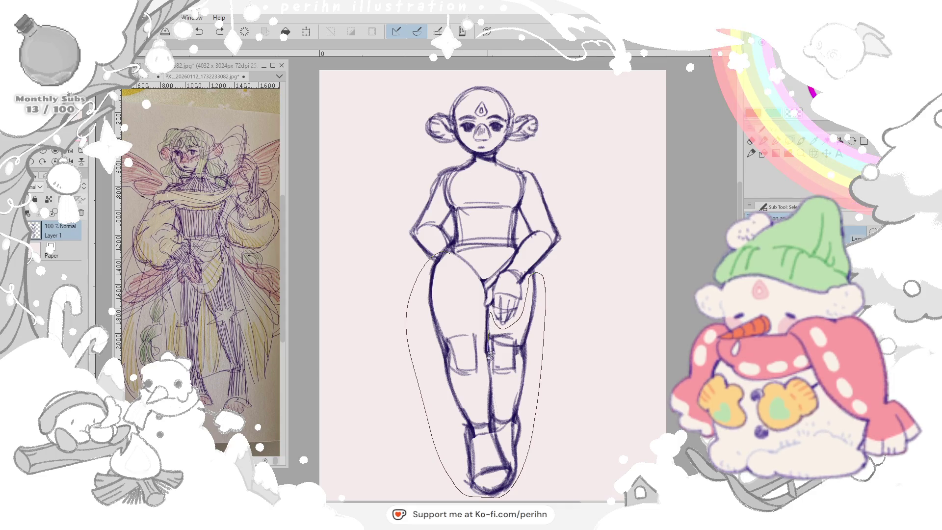
key("ctrl+d")
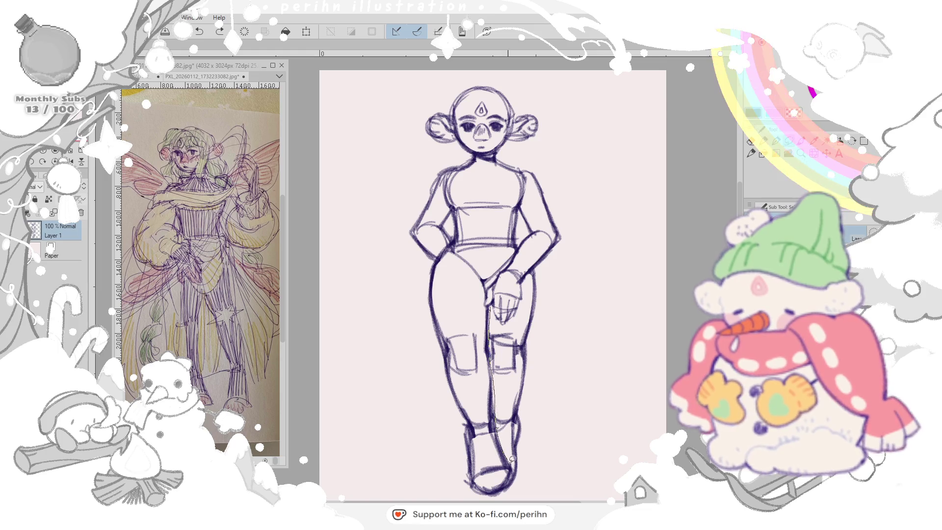
- Lasso both legs and shift them to the left
left_click_drag(491, 309, 498, 297)
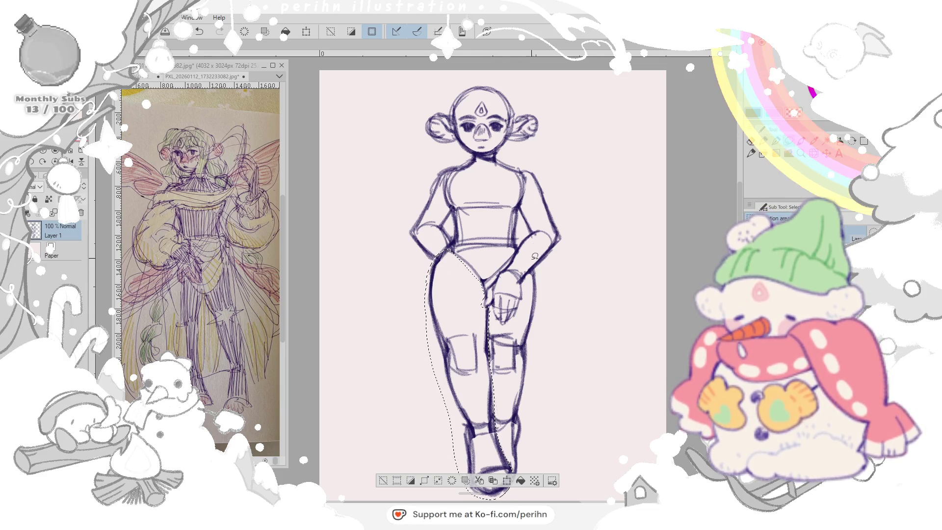
left_click_drag(539, 280, 534, 253)
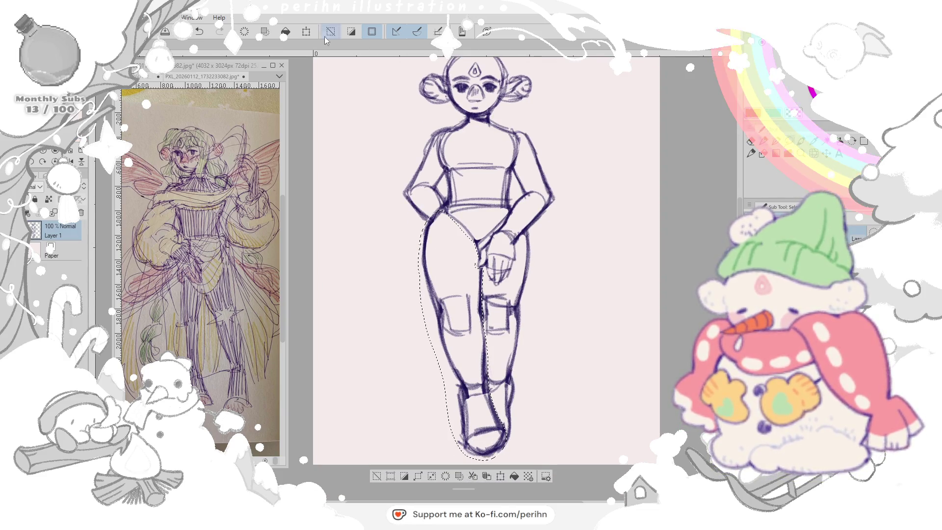
key("ctrl+t")
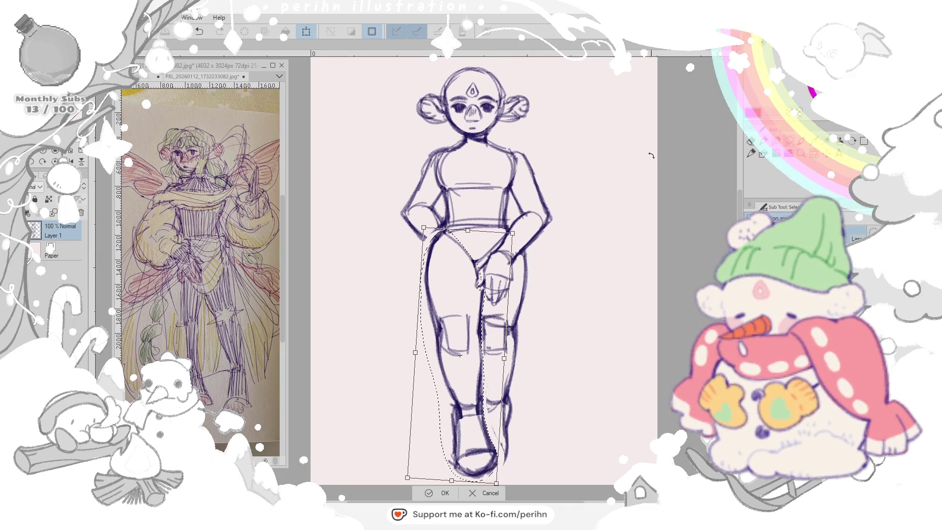
left_click_drag(477, 352, 461, 341)
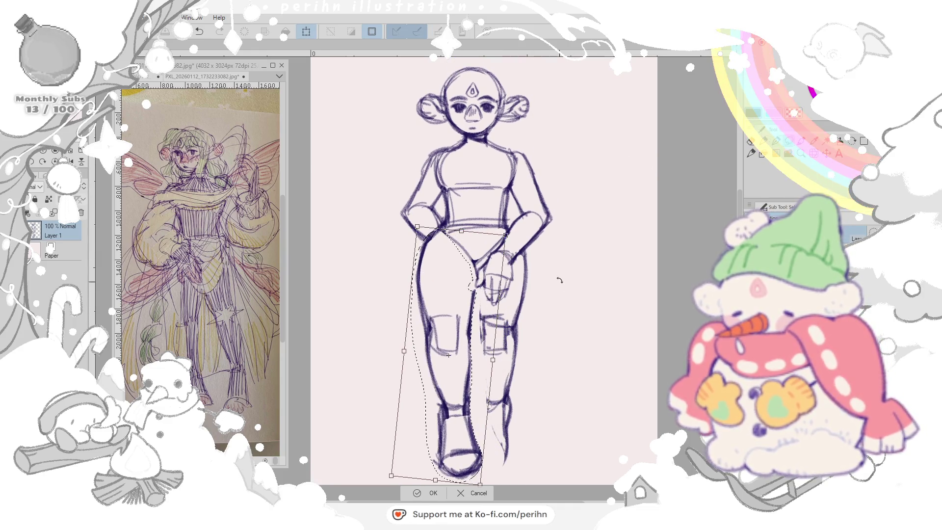
key("Return")
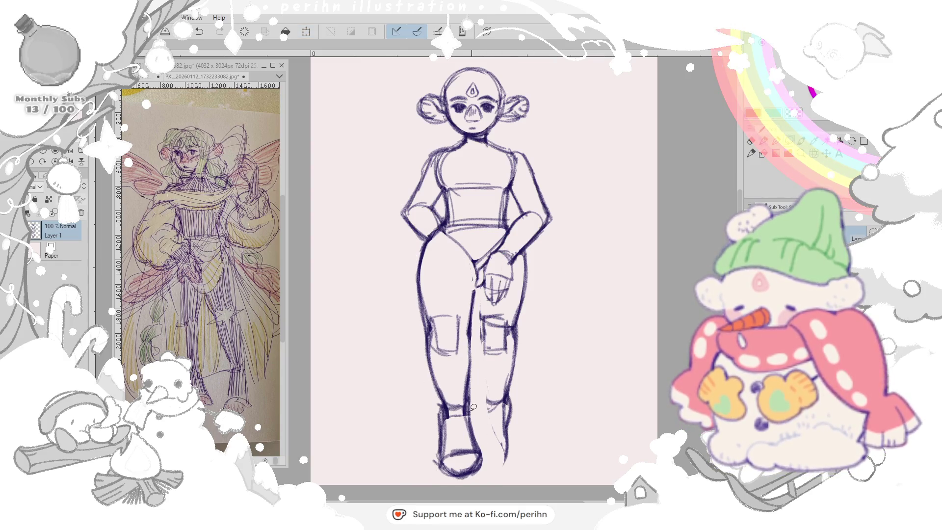
- Free-distort the left boot to skew its top
left_click_drag(442, 409, 487, 451)
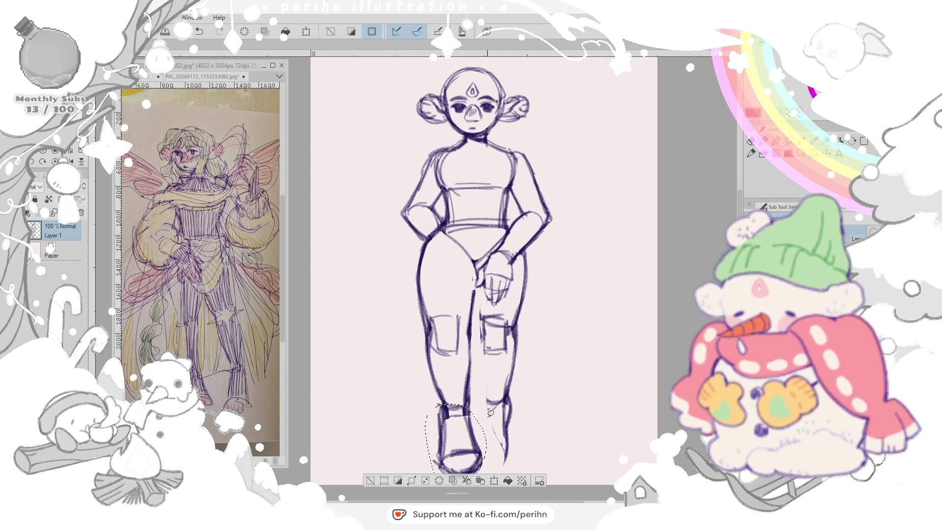
key("ctrl+t")
right_click(457, 412)
left_click(486, 273)
left_click_drag(426, 406, 420, 410)
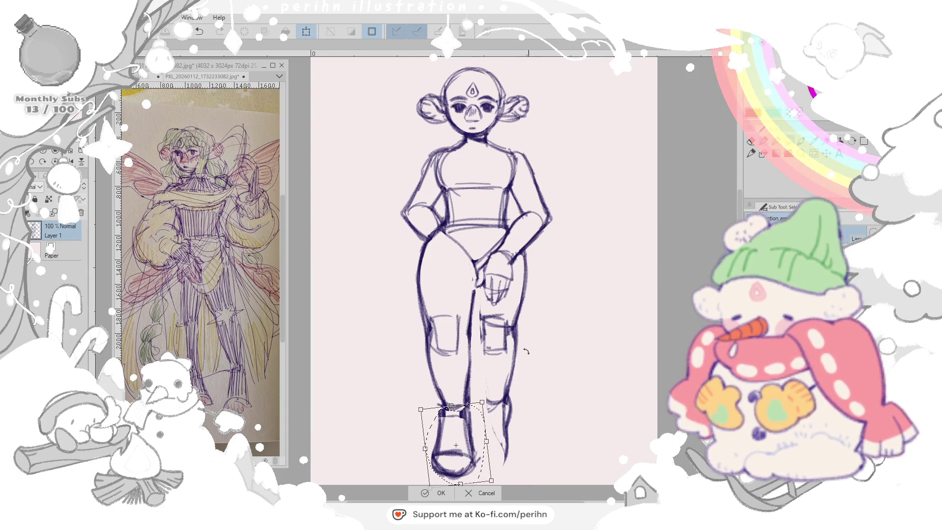
key("Return")
- Lasso and delete the right leg from thigh to boot
left_click_drag(497, 298, 515, 302)
key("Delete")
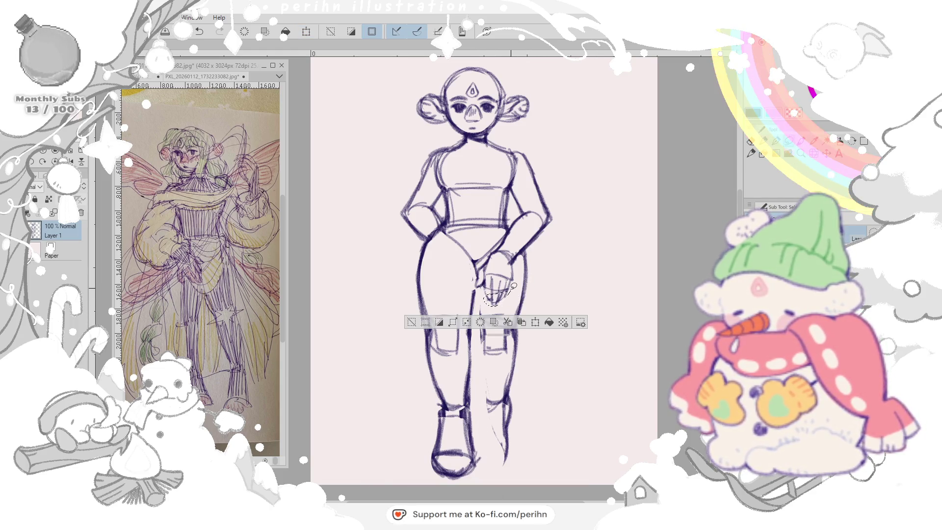
key("ctrl+d")
left_click_drag(516, 265, 508, 456)
key("Delete")
key("ctrl+d")
- Darken the left leg outline with pencil strokes from hip toward the foot
key("p")
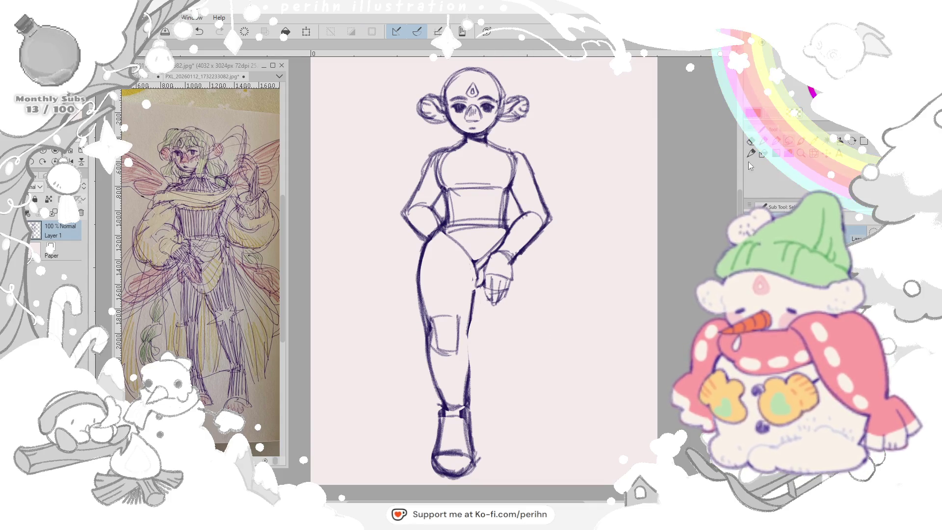
left_click_drag(471, 251, 466, 396)
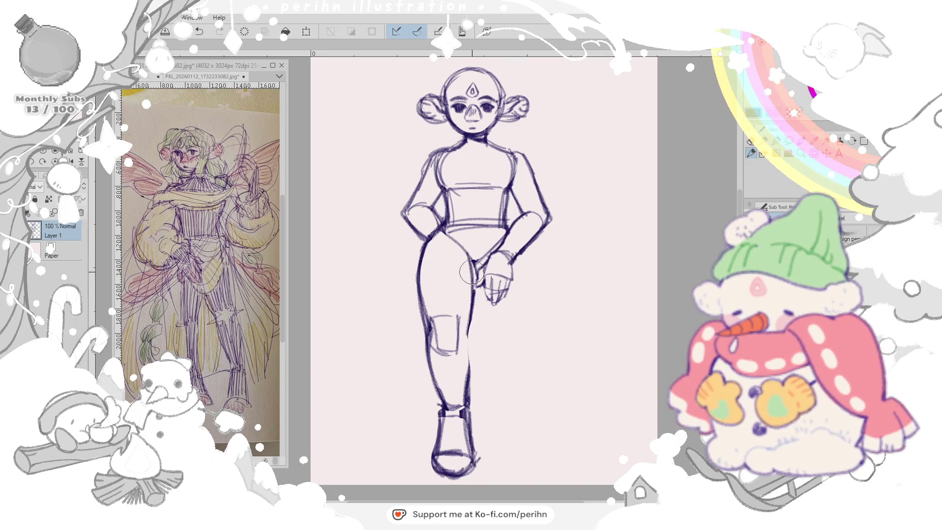
left_click_drag(430, 339, 429, 390)
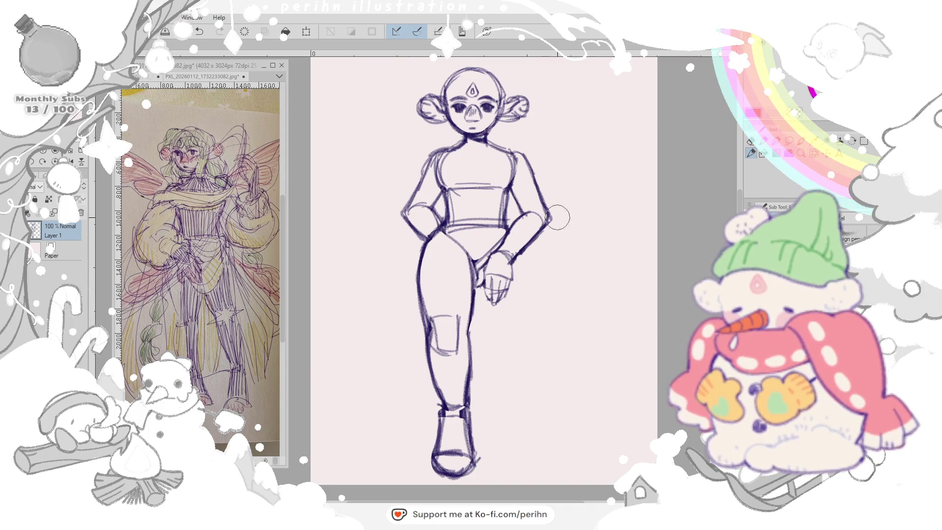
mouse_move(447, 230)
left_mouse_down()
mouse_move(479, 264)
mouse_move(453, 235)
left_mouse_up()
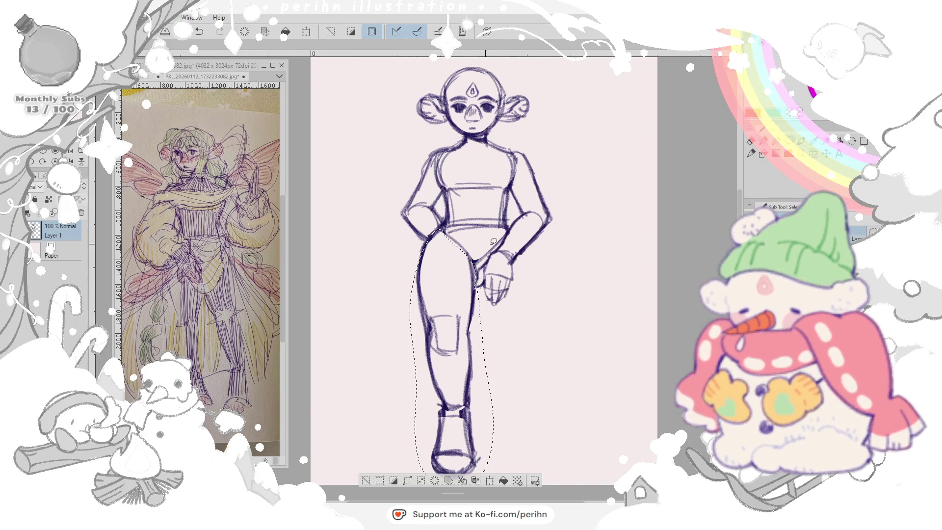
- Paste a copy of the left leg, flip it horizontally and place it as the right leg
key("ctrl+x")
key("ctrl+v")
key("ctrl+v")
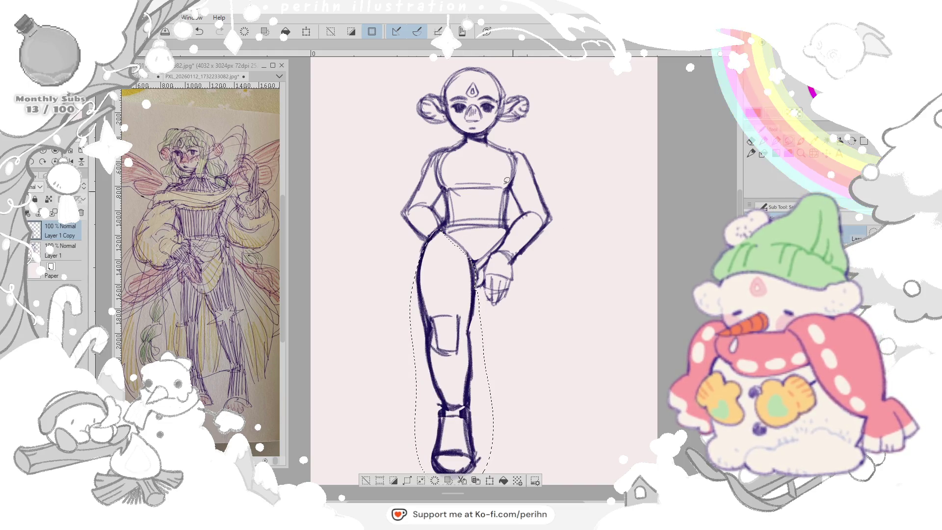
key("ctrl+t")
right_click(440, 258)
left_click(480, 382)
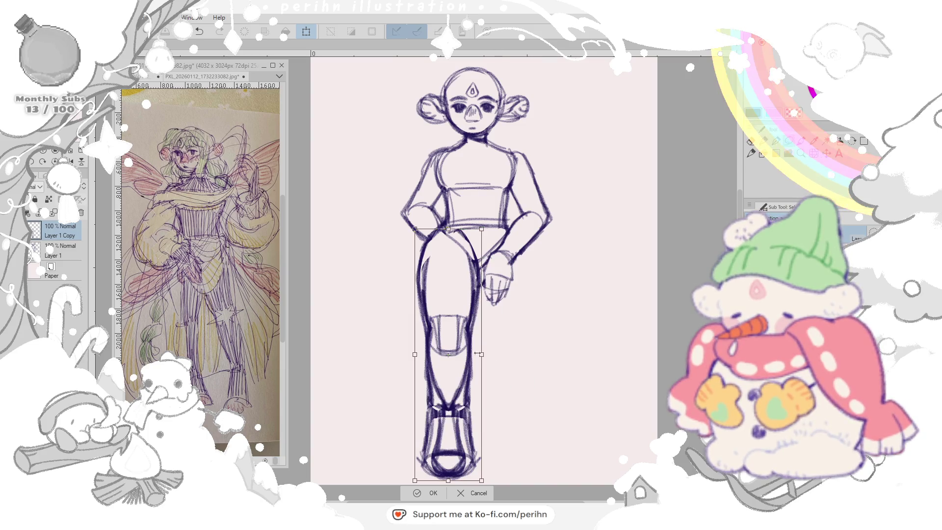
left_click_drag(453, 340, 517, 336)
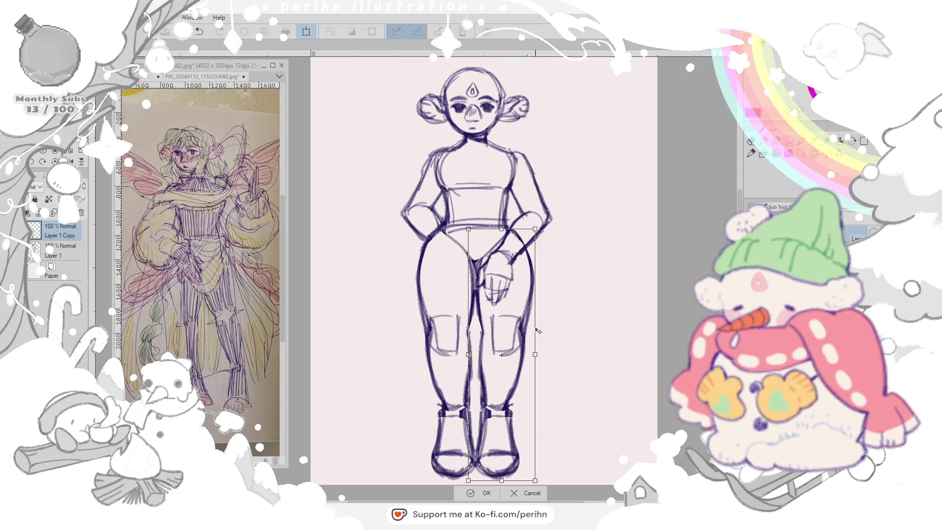
left_click_drag(518, 337, 513, 338)
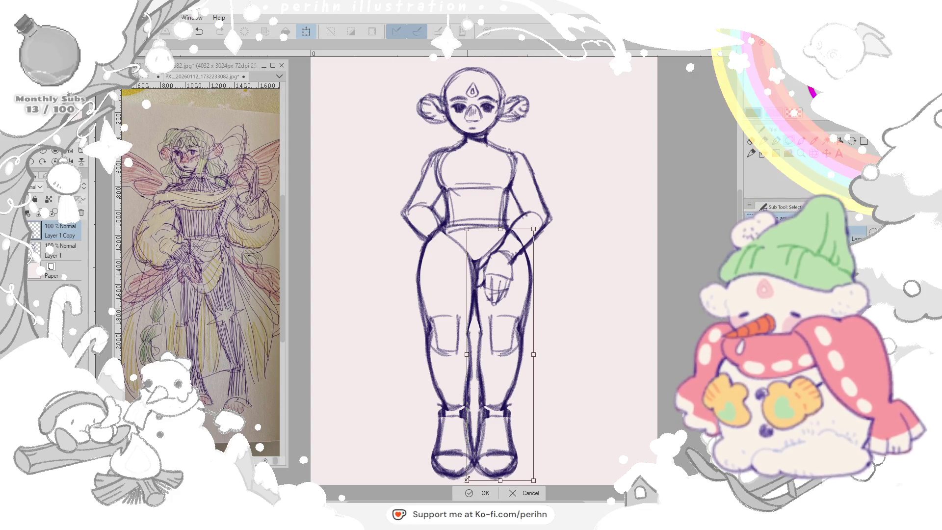
key("Return")
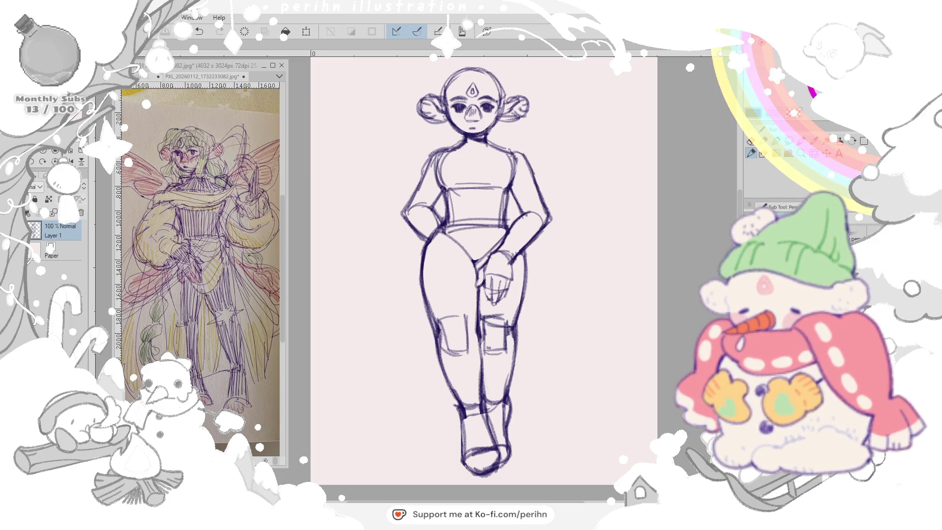
- Copy the legs to Layer 1 Copy beneath Layer 1 and fade it to a 20% guide
left_click_drag(442, 235, 486, 298)
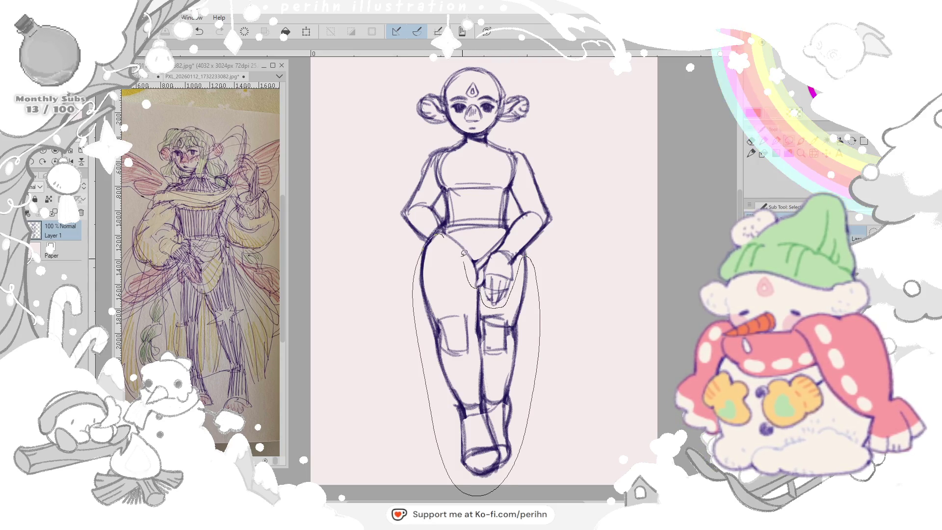
key("ctrl+x")
key("ctrl+v")
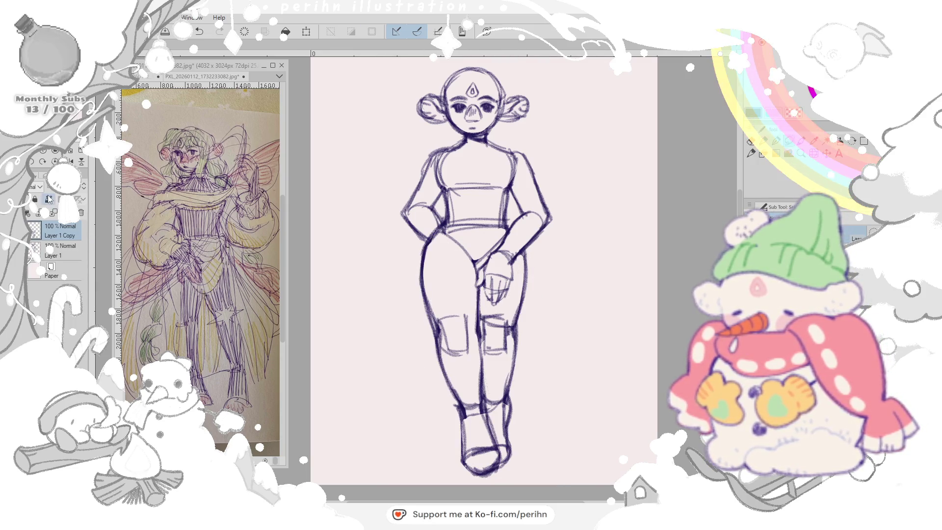
left_click(59, 250)
left_click_drag(73, 186, 49, 189)
left_click_drag(59, 235, 59, 256)
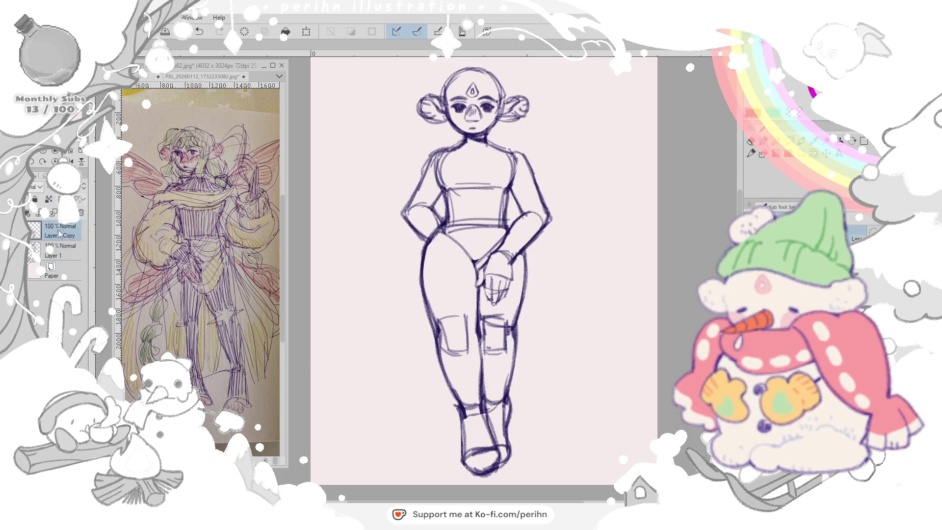
left_click_drag(74, 193, 52, 193)
left_click(59, 230)
- On Layer 1, redraw the outer left thigh line from hip to knee with the pen
left_click(752, 152)
left_click_drag(426, 246, 426, 338)
left_click_drag(427, 235, 440, 423)
key("ctrl+z")
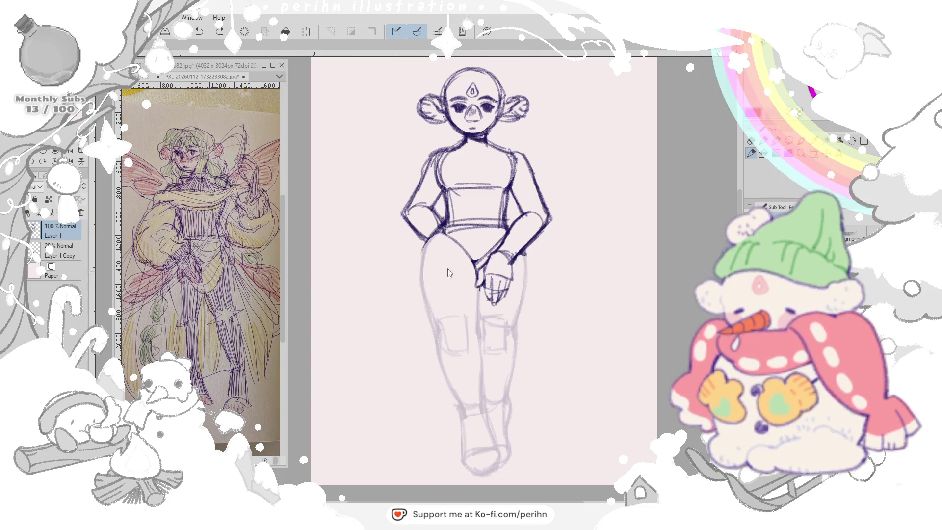
left_click_drag(430, 229, 427, 335)
left_click_drag(427, 235, 426, 335)
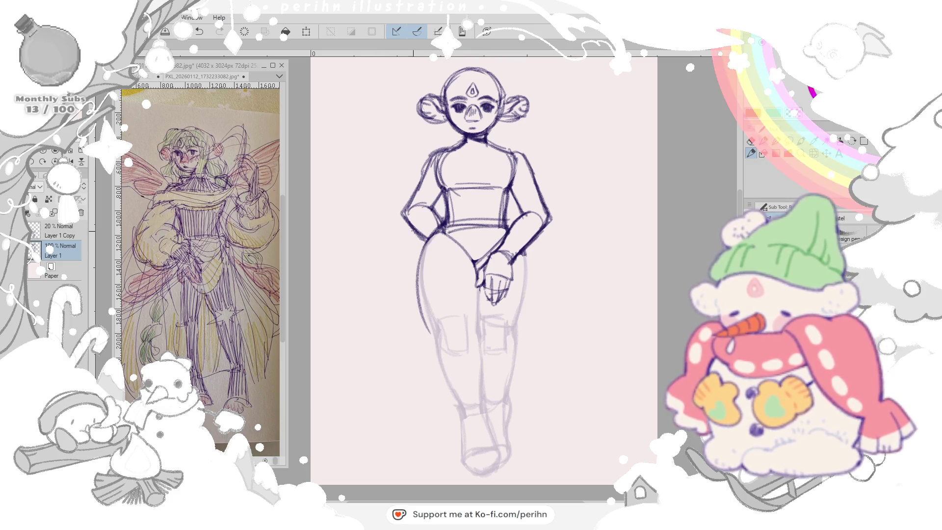
- Undo the thigh, dark leg contour and lower leg/shoe strokes so the figure ends at the hips
key("ctrl+z")
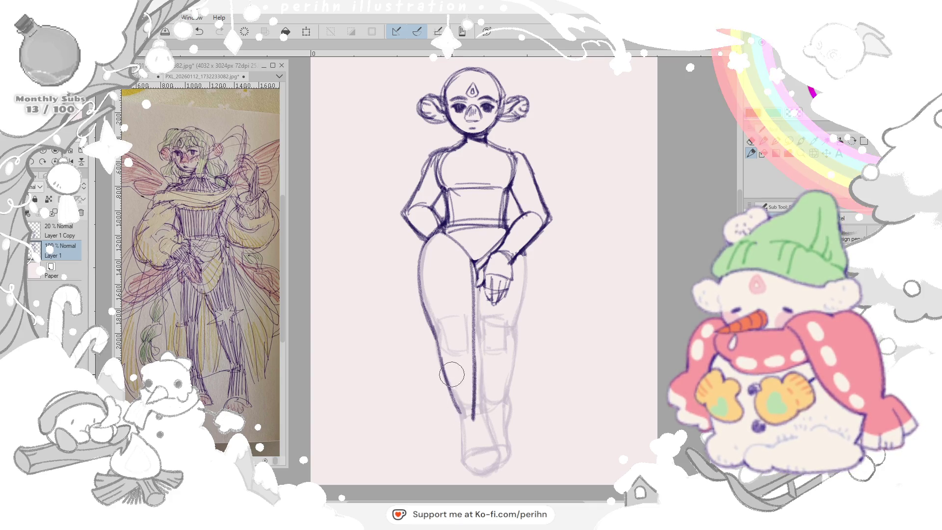
key("ctrl+z")
key("ctrl+z")
key("ctrl+z")
key("ctrl+z")
key("ctrl+z")
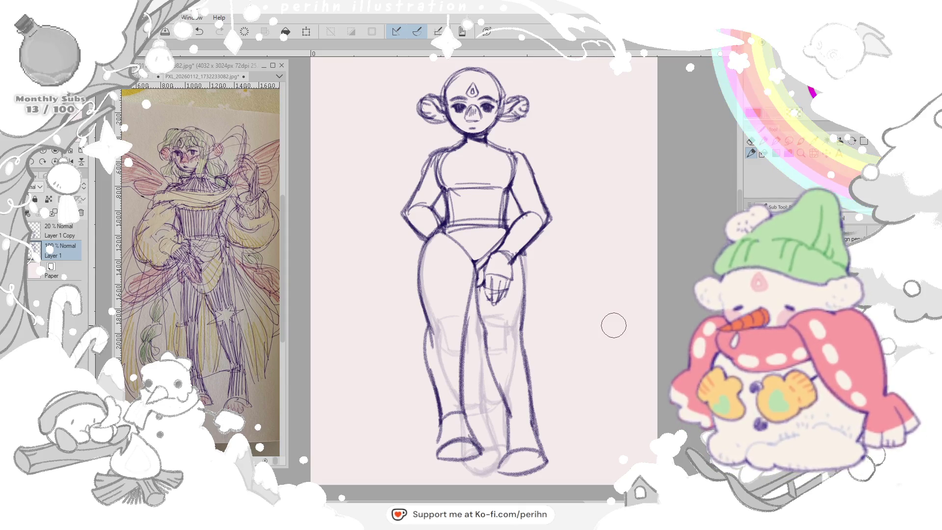
key("ctrl+z")
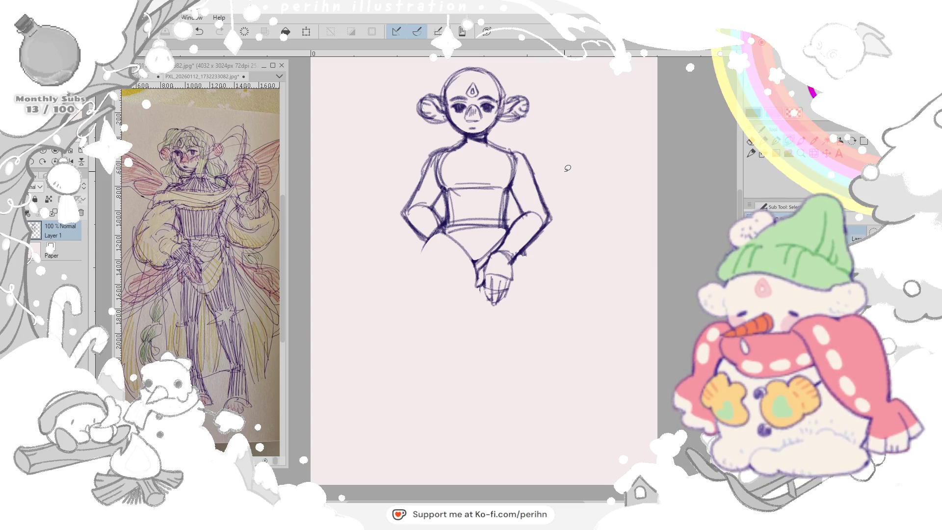
key("p")
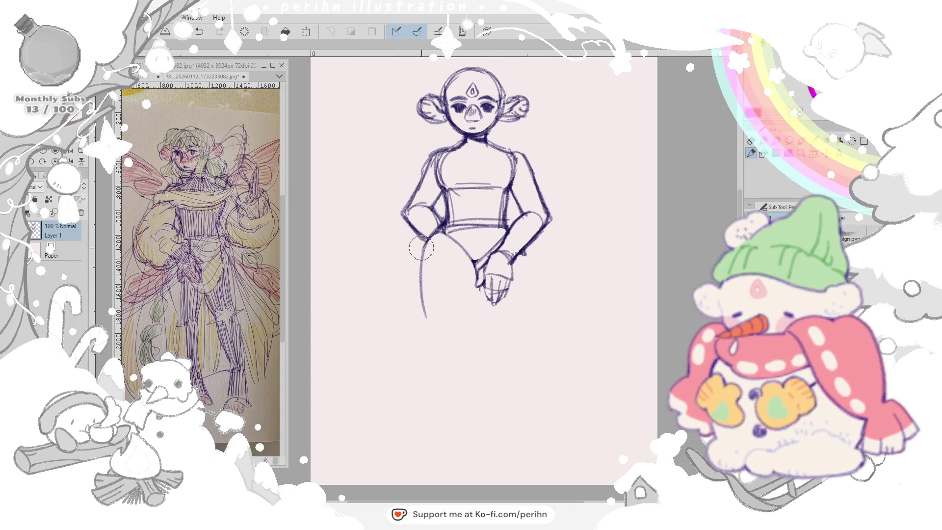
left_click_drag(427, 240, 429, 347)
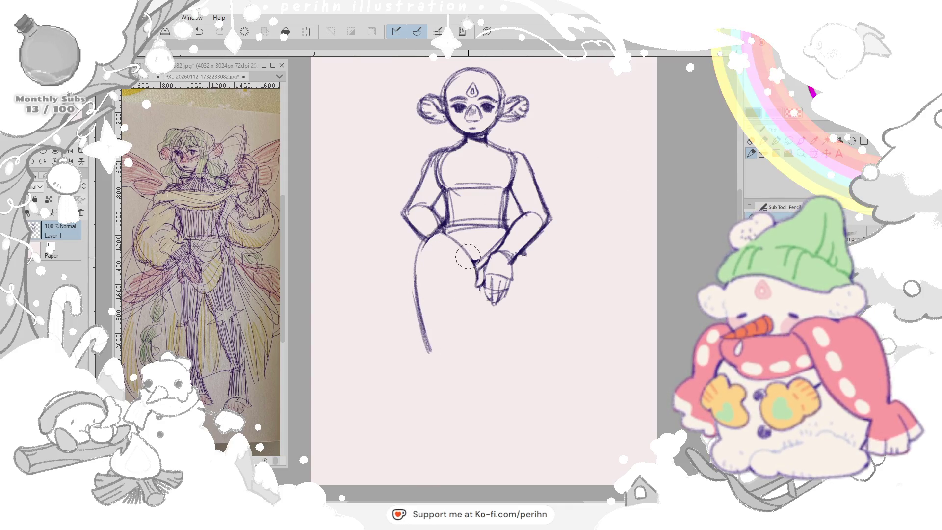
left_click_drag(468, 250, 471, 357)
key("ctrl+z")
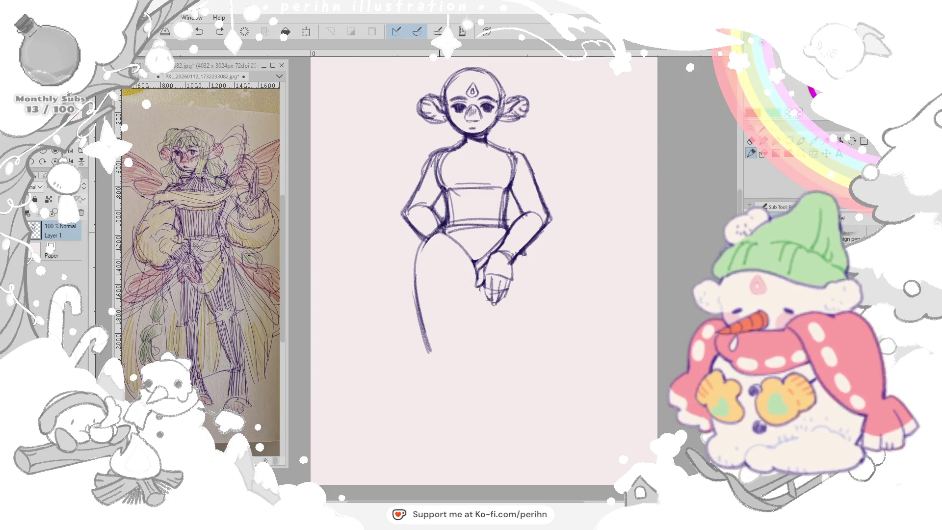
key("ctrl+z")
mouse_move(435, 236)
left_mouse_down()
mouse_move(431, 345)
mouse_move(467, 355)
left_mouse_up()
left_click_drag(471, 258, 472, 345)
mouse_move(468, 289)
left_mouse_down()
mouse_move(473, 347)
mouse_move(451, 449)
left_mouse_up()
left_click_drag(471, 357, 472, 442)
key("ctrl+z")
key("ctrl+z")
left_click_drag(431, 353, 452, 449)
left_click_drag(471, 355, 475, 438)
left_click_drag(475, 388, 478, 457)
key("ctrl+z")
key("ctrl+z")
key("ctrl+z")
key("ctrl+z")
key("ctrl+z")
key("ctrl+z")
left_click_drag(425, 224, 442, 339)
left_click_drag(420, 269, 450, 364)
left_click_drag(479, 276, 481, 368)
key("ctrl+z")
key("ctrl+y")
key("ctrl+z")
left_click_drag(475, 276, 473, 371)
left_click_drag(480, 291, 490, 372)
left_click_drag(524, 255, 516, 371)
left_click_drag(515, 280, 512, 372)
left_click_drag(430, 273, 448, 383)
left_click_drag(434, 328, 456, 427)
left_click_drag(474, 335, 477, 445)
mouse_move(457, 397)
left_mouse_down()
mouse_move(458, 440)
mouse_move(486, 413)
mouse_move(489, 471)
left_mouse_up()
left_click_drag(486, 317, 493, 431)
left_click_drag(515, 343, 519, 430)
left_click_drag(486, 361, 500, 448)
left_click_drag(489, 406, 516, 478)
left_click_drag(523, 390, 507, 471)
key("ctrl+z")
key("ctrl+z")
key("ctrl+z")
key("ctrl+z")
key("ctrl+z")
key("ctrl+z")
key("ctrl+z")
key("ctrl+z")
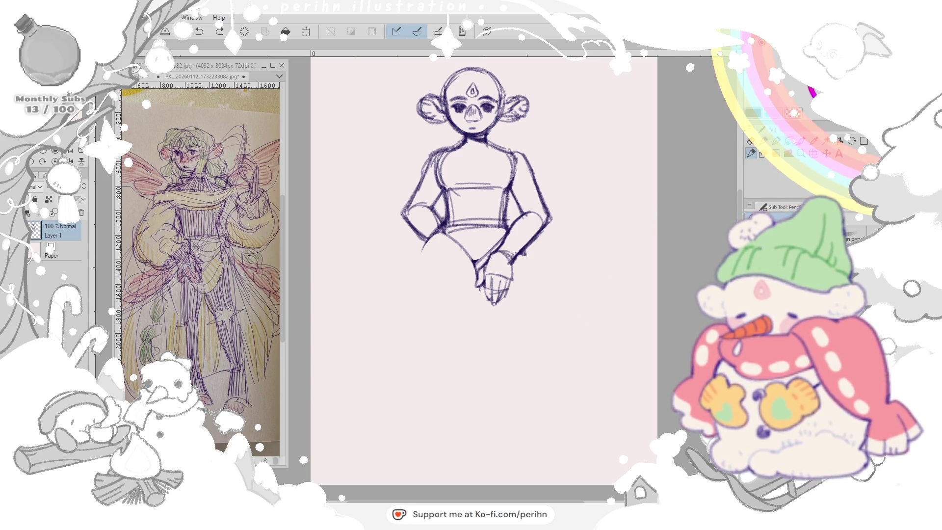
left_click_drag(504, 248, 515, 258)
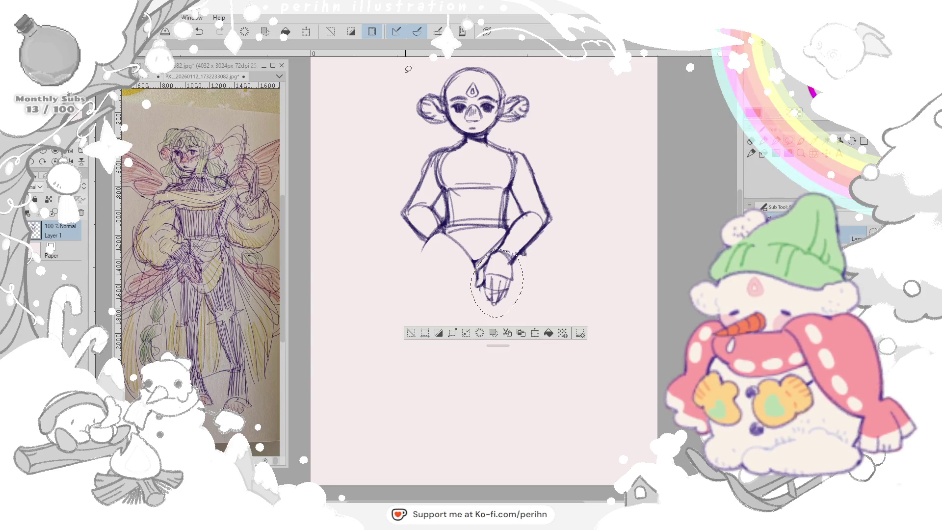
- Rotate and shift the selected clasped hands slightly, confirm, and clear the selection
key("ctrl+t")
left_click_drag(498, 283, 500, 286)
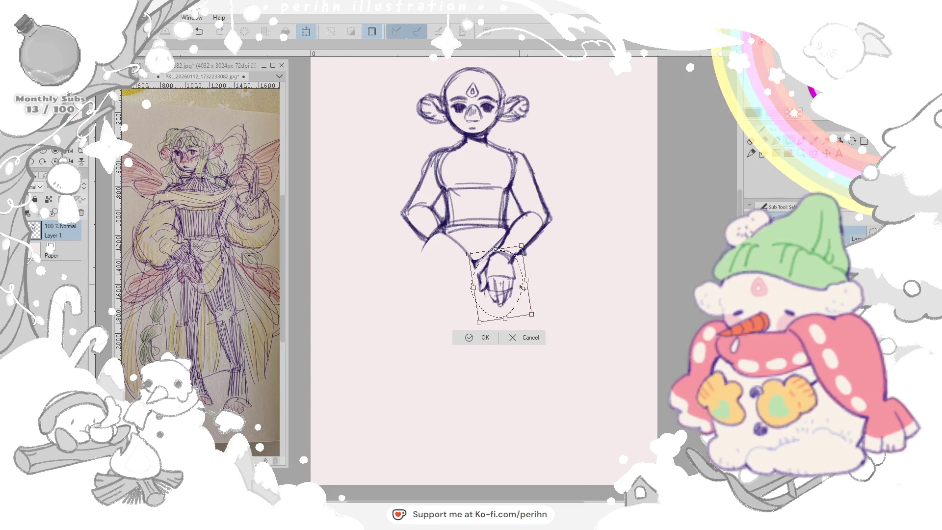
key("Return")
key("ctrl+d")
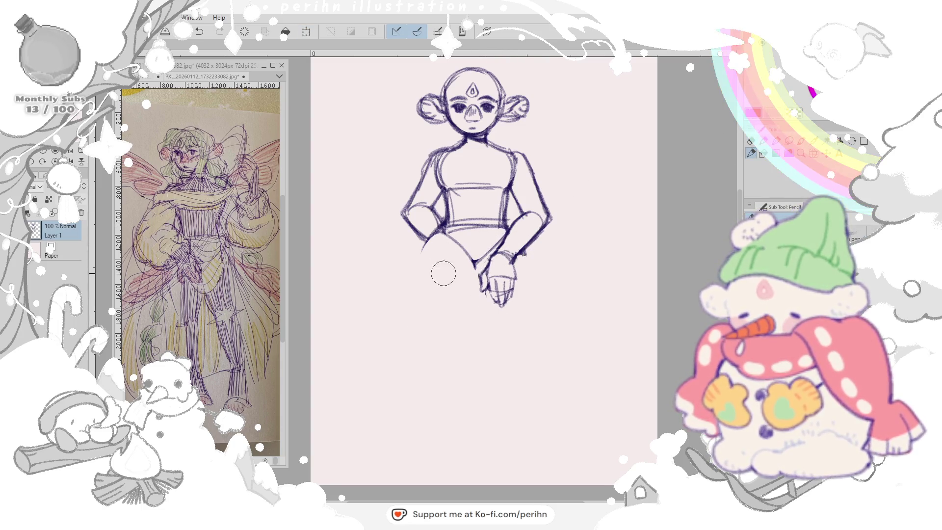
- Sketch both thigh outlines, the center line between the legs, and the left shin with knee lines
mouse_move(418, 261)
left_mouse_down()
mouse_move(434, 353)
mouse_move(457, 346)
mouse_move(461, 361)
left_mouse_up()
mouse_move(475, 268)
left_mouse_down()
mouse_move(472, 338)
mouse_move(474, 269)
mouse_move(486, 346)
mouse_move(522, 335)
left_mouse_up()
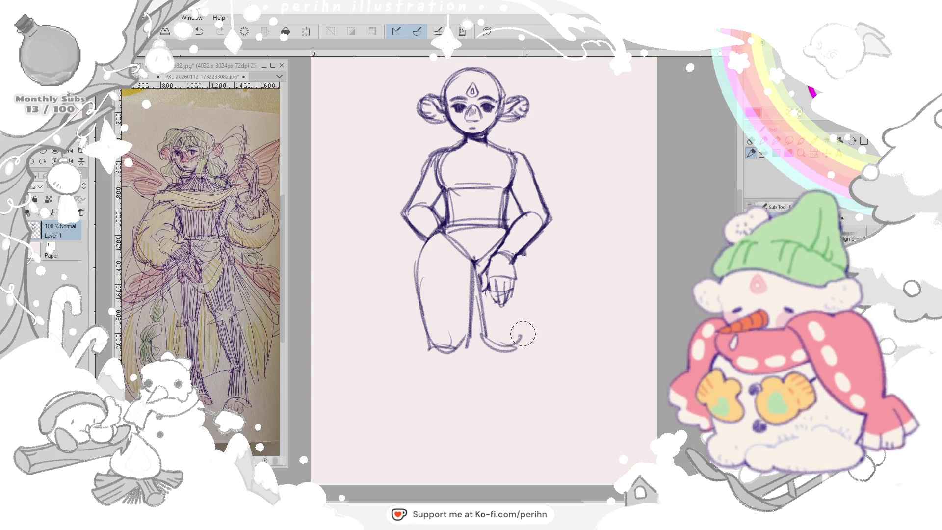
mouse_move(524, 251)
left_mouse_down()
mouse_move(524, 350)
mouse_move(526, 339)
left_mouse_up()
left_click_drag(432, 348, 446, 435)
left_click_drag(471, 340, 469, 442)
left_click_drag(472, 346, 472, 452)
key("ctrl+z")
key("ctrl+z")
left_click_drag(428, 340, 440, 430)
mouse_move(441, 368)
left_mouse_down()
mouse_move(436, 335)
mouse_move(471, 382)
left_mouse_up()
left_click_drag(473, 343, 474, 441)
left_click_drag(427, 346, 442, 442)
mouse_move(464, 353)
left_mouse_down()
mouse_move(472, 450)
mouse_move(442, 460)
left_mouse_up()
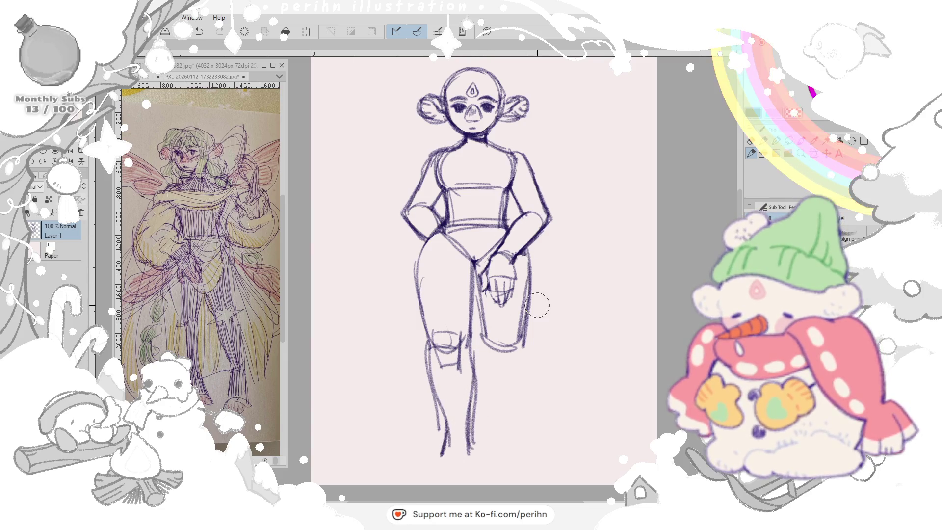
- Sketch the right lower leg, knee and boot outlines, then undo the leg strokes back to the knees
mouse_move(483, 333)
left_mouse_down()
mouse_move(486, 402)
mouse_move(519, 390)
left_mouse_up()
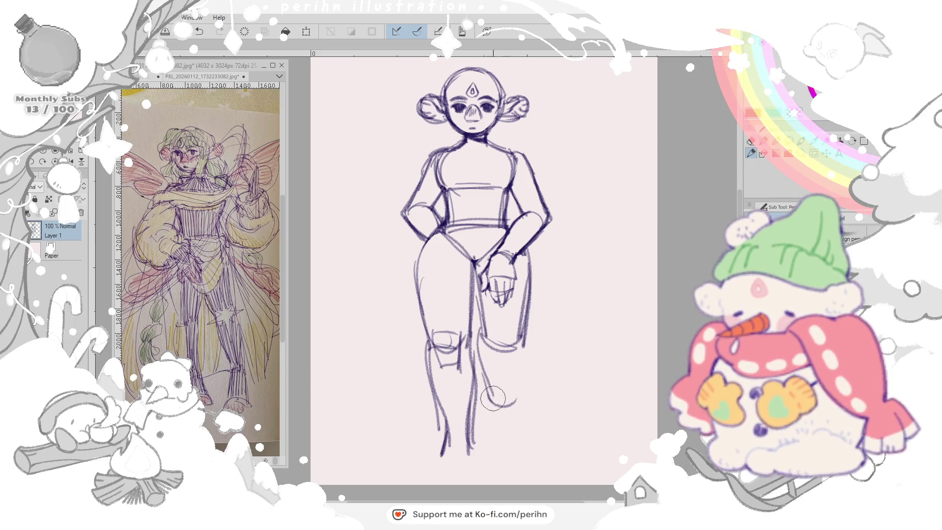
left_click_drag(530, 331, 515, 383)
left_click_drag(515, 350, 516, 401)
mouse_move(482, 329)
left_mouse_down()
mouse_move(489, 401)
mouse_move(519, 390)
left_mouse_up()
left_click_drag(530, 338, 519, 380)
mouse_move(483, 338)
left_mouse_down()
mouse_move(504, 361)
mouse_move(524, 346)
mouse_move(486, 445)
mouse_move(519, 453)
left_mouse_up()
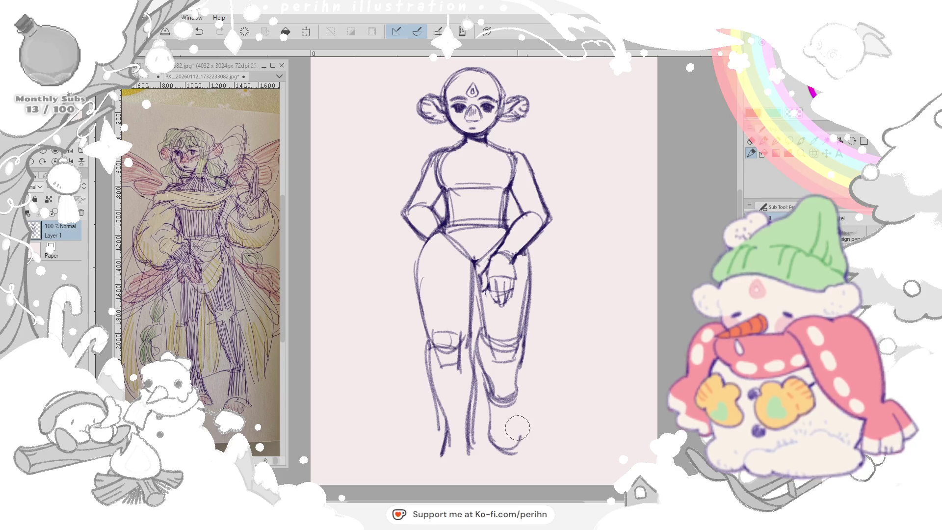
left_click_drag(482, 390, 493, 446)
key("ctrl+z")
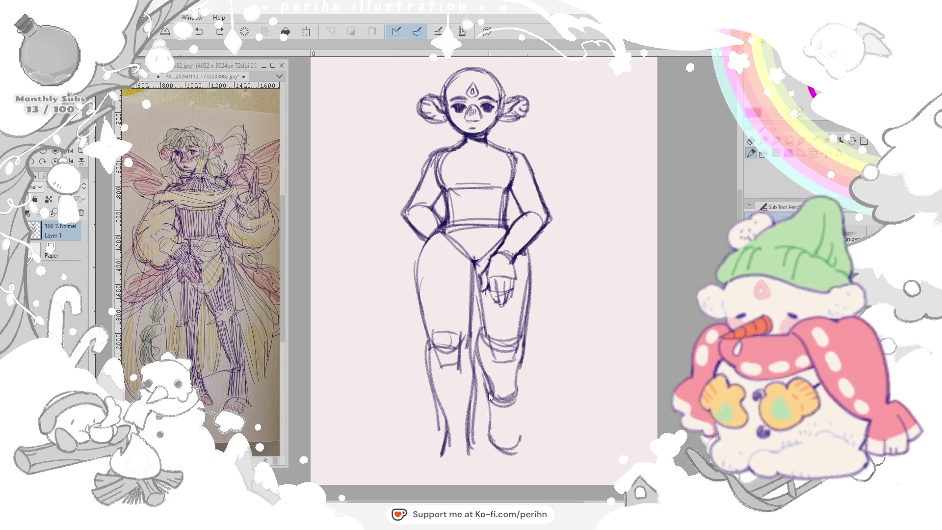
mouse_move(515, 398)
left_mouse_down()
mouse_move(507, 441)
mouse_move(490, 394)
mouse_move(493, 441)
mouse_move(523, 457)
mouse_move(517, 404)
mouse_move(478, 449)
mouse_move(538, 435)
mouse_move(516, 397)
mouse_move(483, 413)
left_mouse_up()
left_click_drag(487, 380, 490, 423)
left_click_drag(478, 361, 523, 393)
mouse_move(515, 324)
left_mouse_down()
mouse_move(527, 347)
mouse_move(515, 401)
left_mouse_up()
key("ctrl+z")
key("ctrl+z")
key("ctrl+z")
key("ctrl+z")
key("ctrl+z")
key("ctrl+z")
key("ctrl+z")
key("ctrl+z")
key("ctrl+z")
key("ctrl+z")
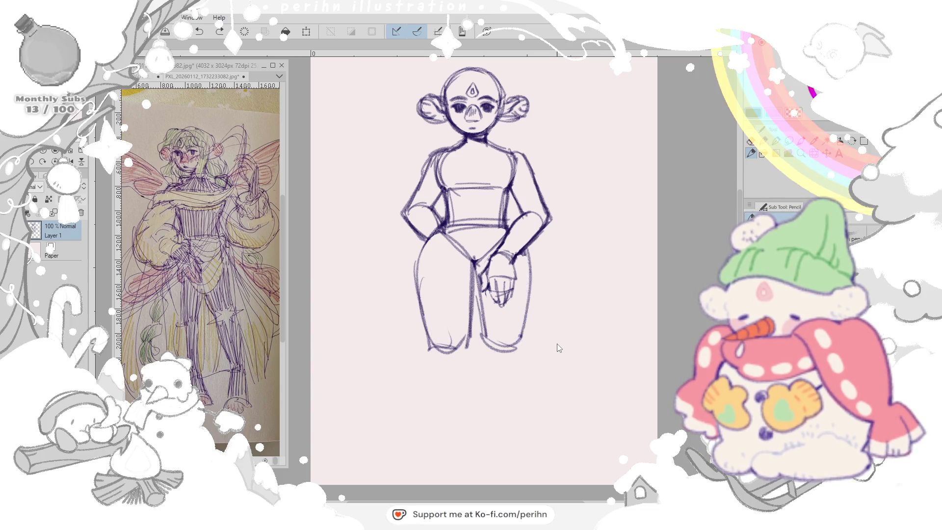
key("ctrl+z")
key("ctrl+z")
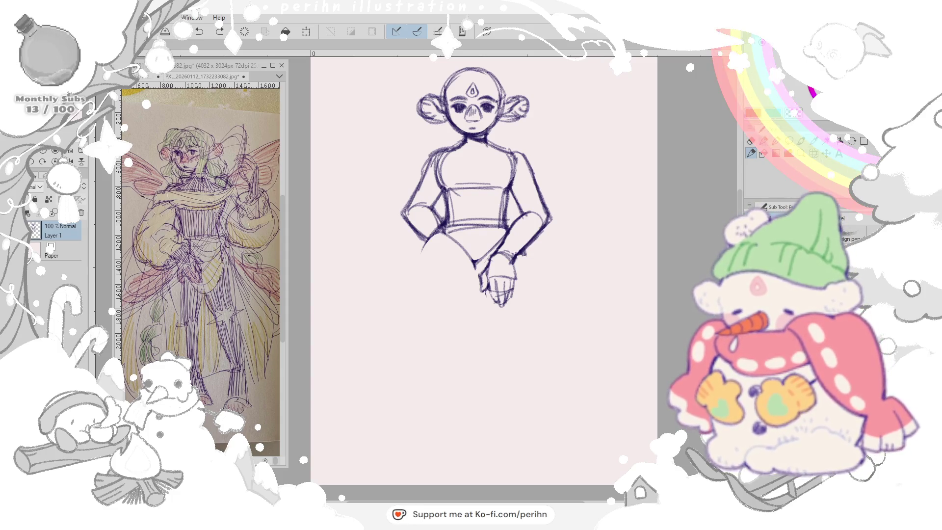
- Draw both legs from hips to feet with crossing inner line, darkening the left calf and ankle
left_click_drag(423, 250, 447, 335)
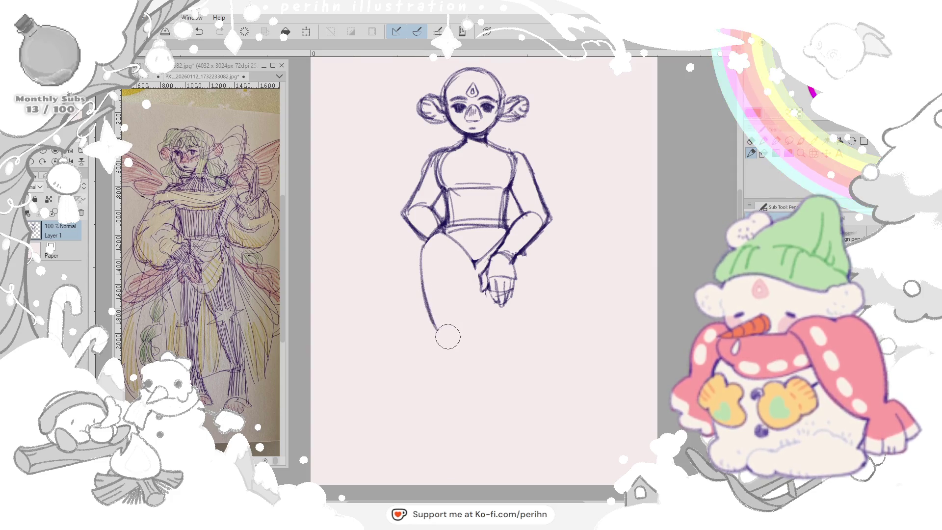
left_click_drag(427, 280, 462, 404)
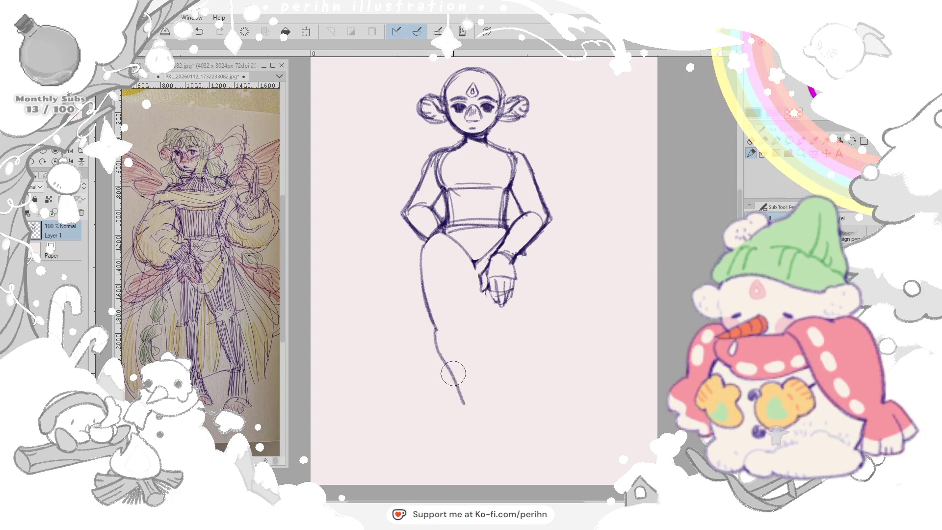
mouse_move(472, 273)
left_mouse_down()
mouse_move(479, 439)
mouse_move(509, 387)
left_mouse_up()
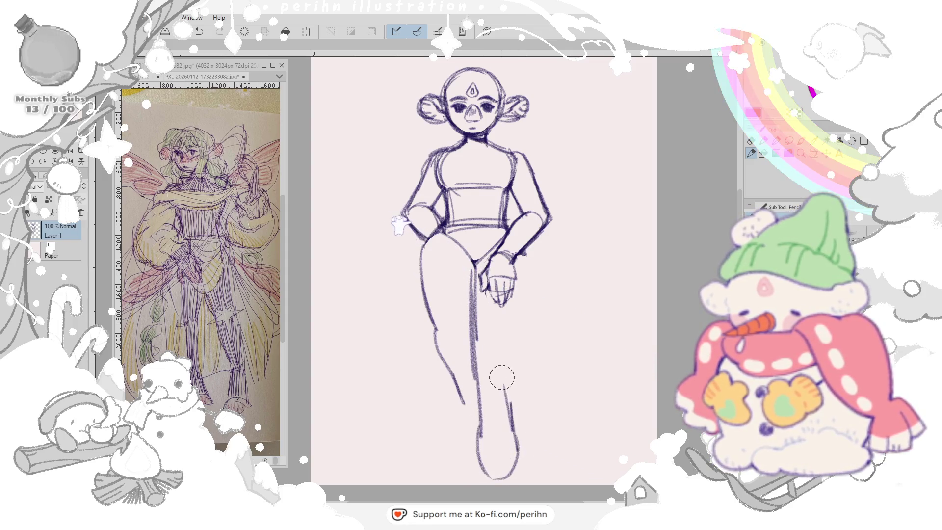
left_click_drag(518, 254, 508, 420)
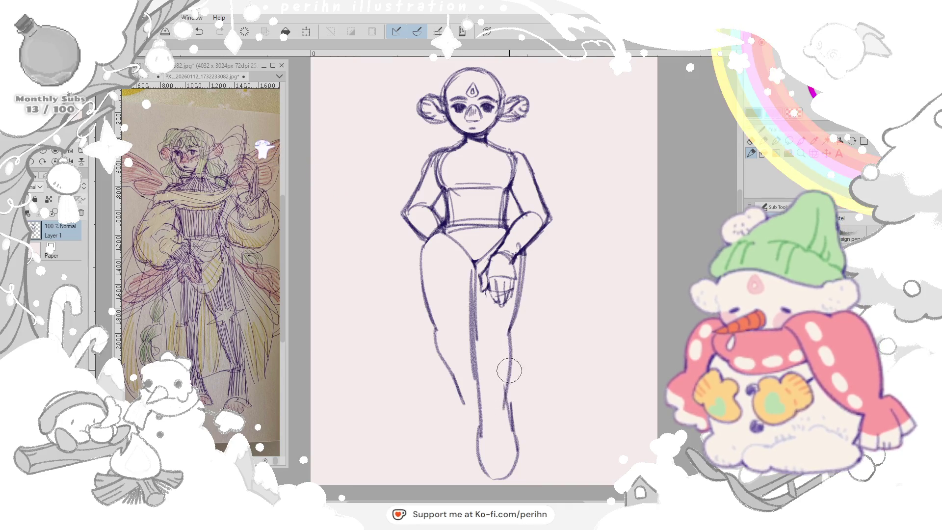
left_click_drag(460, 368, 472, 445)
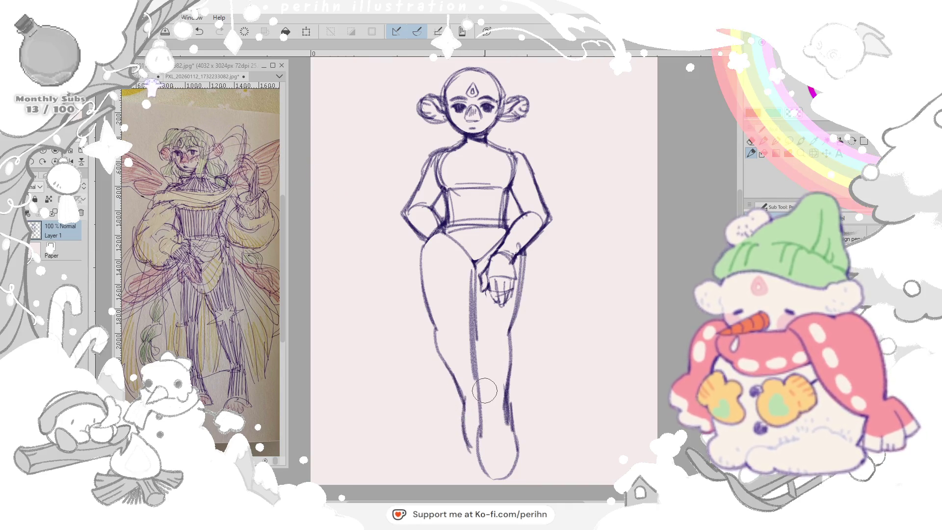
mouse_move(471, 398)
left_mouse_down()
mouse_move(456, 445)
mouse_move(474, 449)
left_mouse_up()
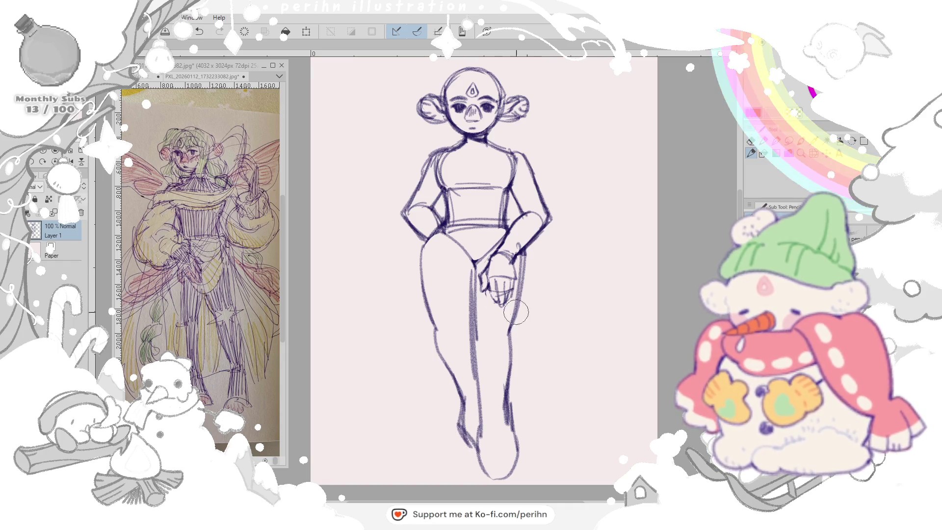
left_click_drag(474, 257, 472, 342)
left_click_drag(523, 254, 507, 416)
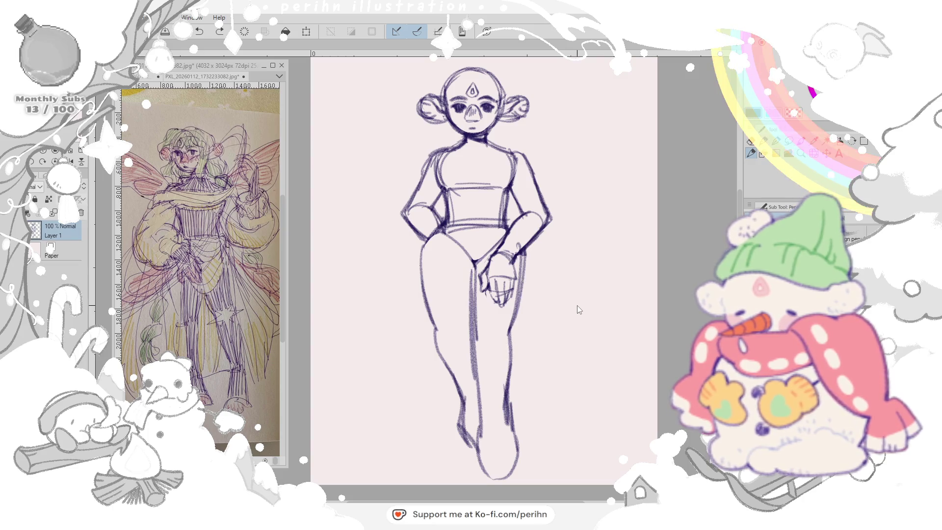
- Cut the selected leg strokes and paste them onto a new layer, clearing the selection
key("Delete")
key("ctrl+z")
key("ctrl+y")
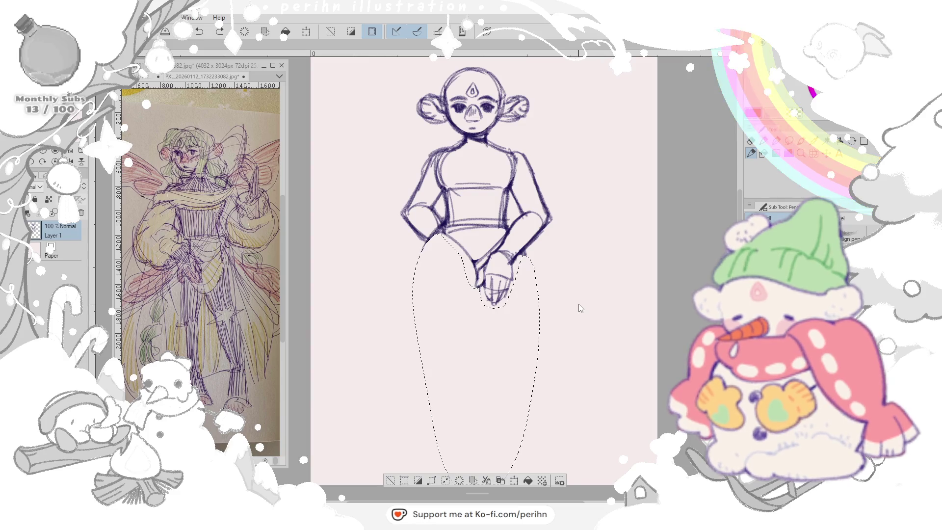
key("ctrl+v")
key("ctrl+d")
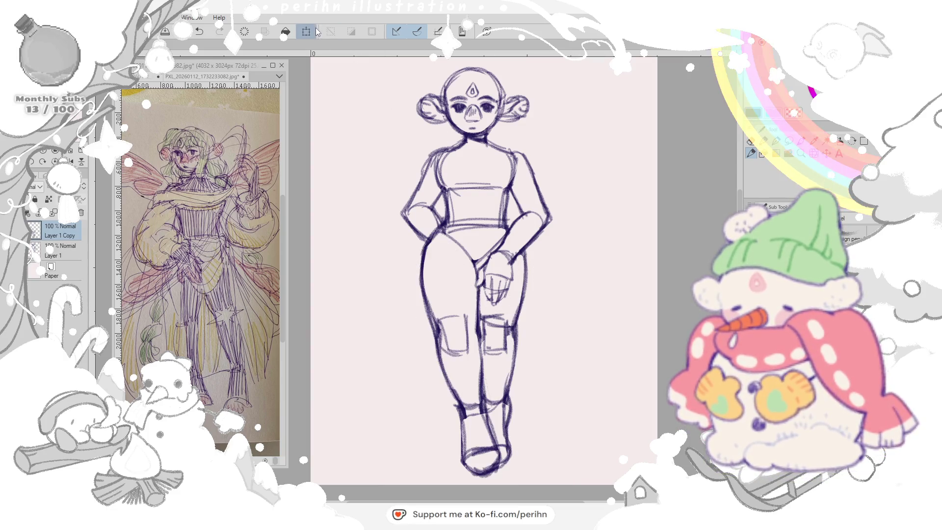
- Flip the pasted legs horizontally, rotate and shift them into place, and confirm the transform
key("ctrl+t")
right_click(478, 274)
left_click(525, 377)
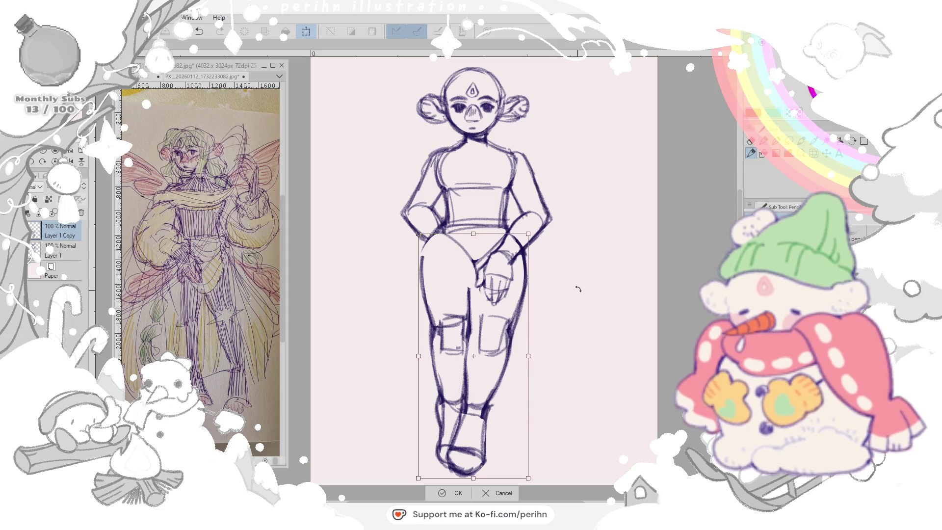
left_click_drag(578, 290, 551, 295)
left_click_drag(515, 347, 596, 316)
left_click_drag(524, 346, 585, 298)
left_click_drag(530, 346, 515, 377)
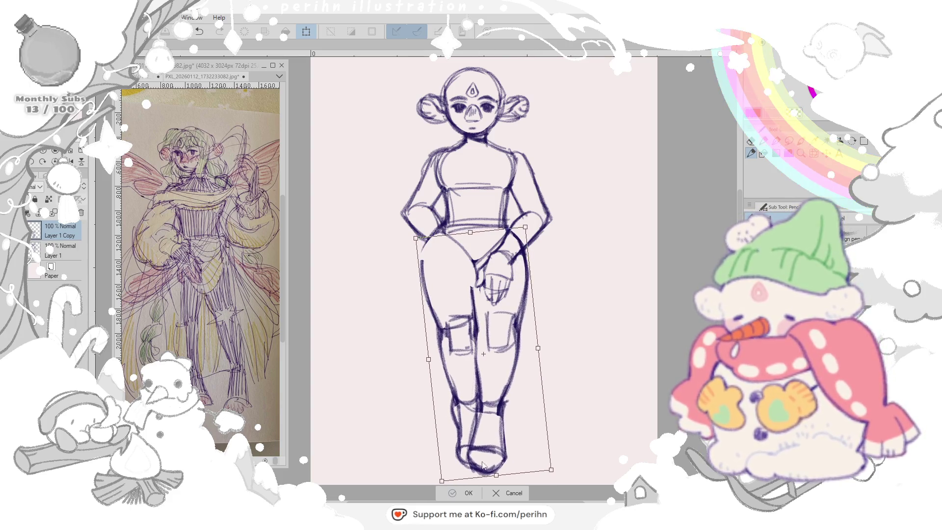
key("Return")
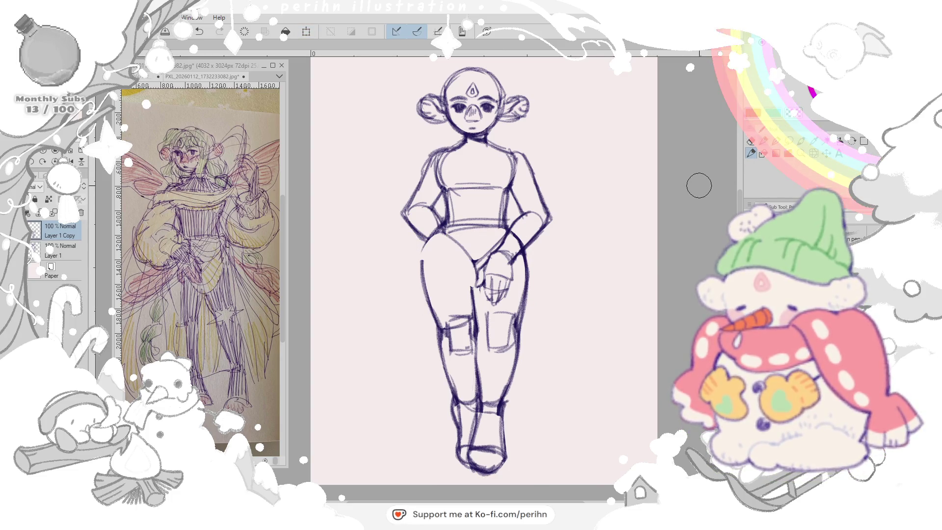
- Erase stray pencil marks around the hands and hip area
mouse_move(511, 276)
left_mouse_down()
mouse_move(471, 287)
mouse_move(487, 291)
left_mouse_up()
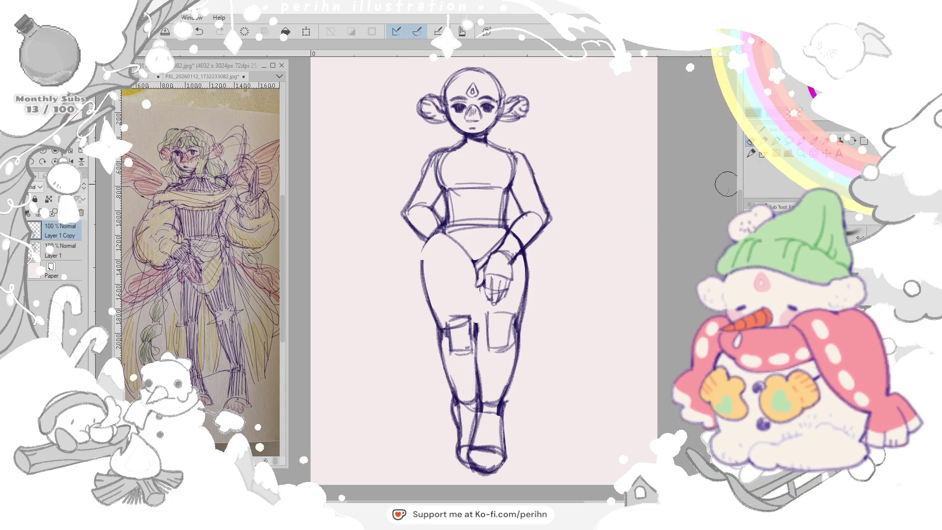
left_click_drag(477, 292, 471, 309)
left_click_drag(452, 265, 426, 243)
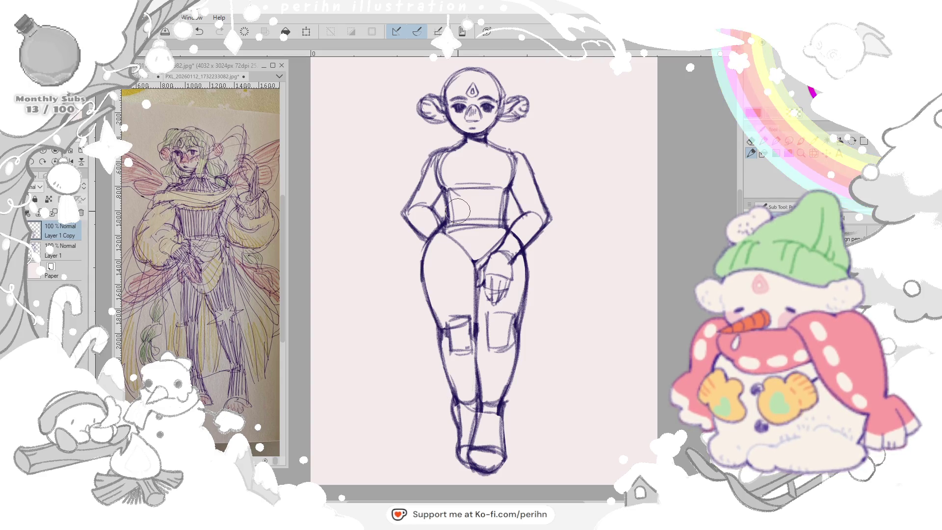
- Mirror the selected legs horizontally, compare with the original, tilt them slightly and apply
key("ctrl+t")
right_click(495, 254)
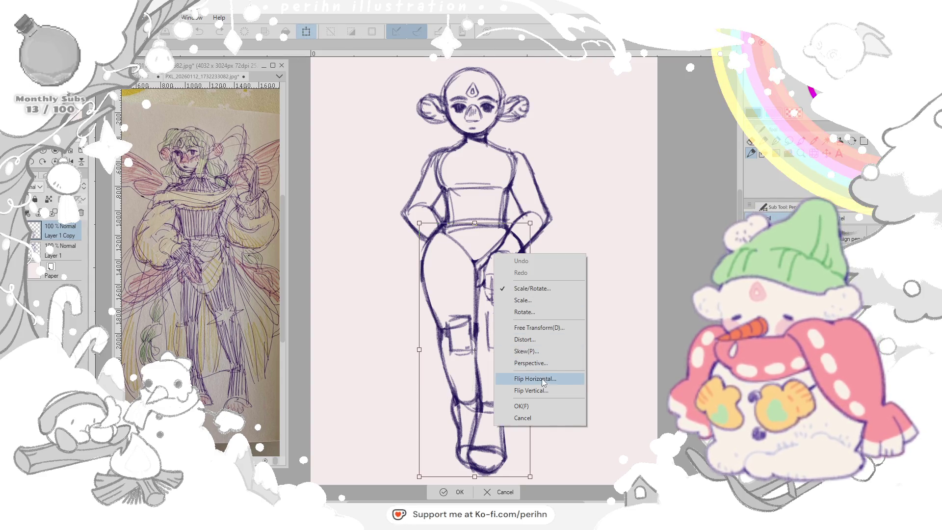
left_click(540, 381)
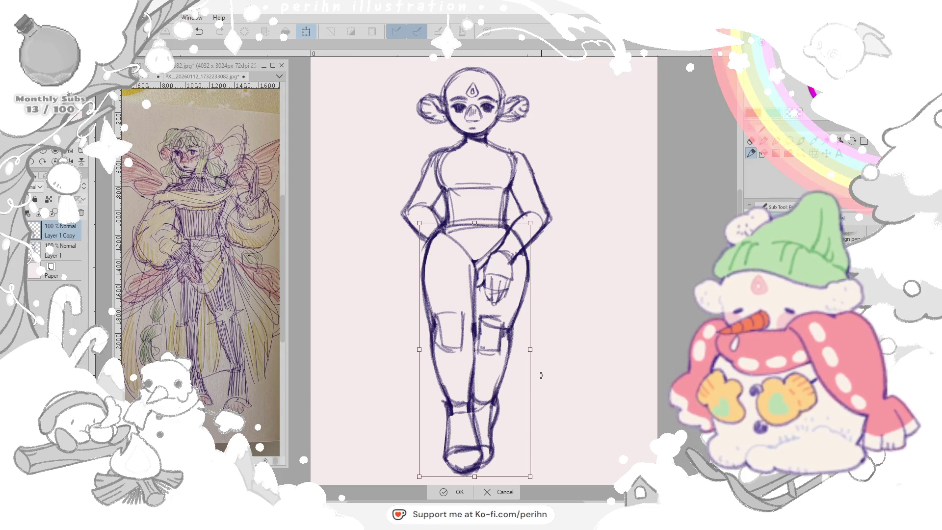
key("ctrl+z")
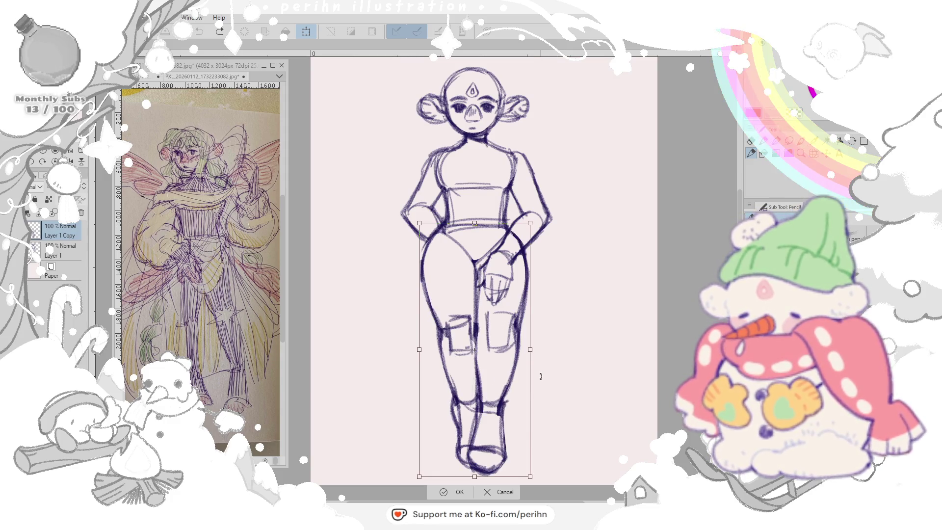
left_click_drag(530, 349, 534, 346)
key("ctrl+z")
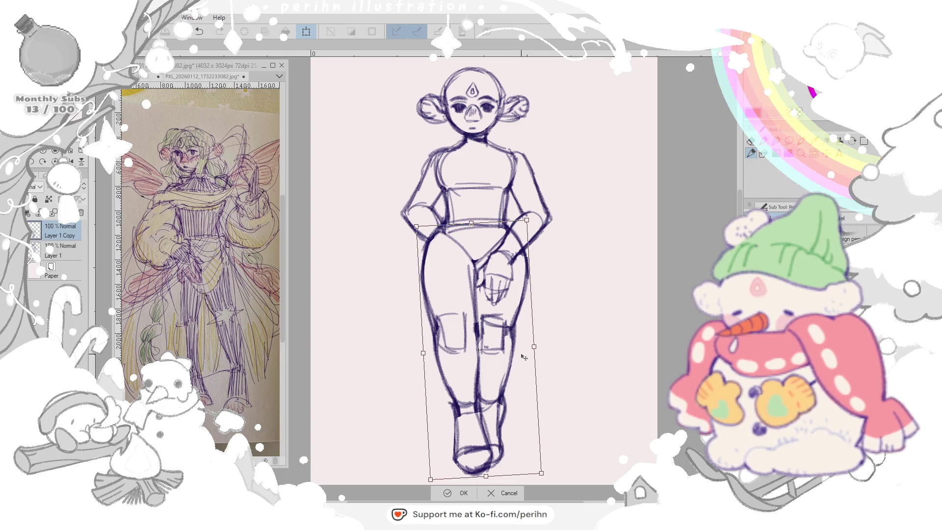
left_click(465, 493)
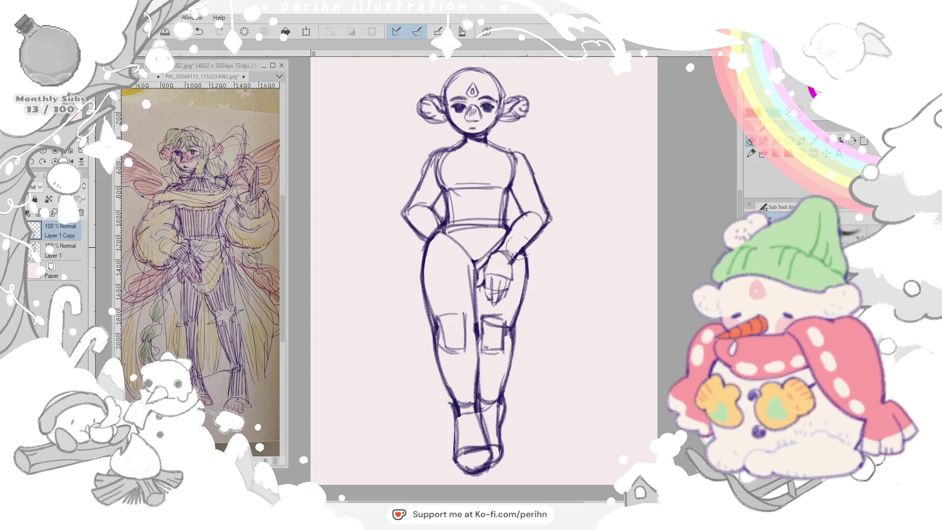
- Toggle undo/redo to compare leg versions, settle on the mirrored legs, and erase marks near the left hand
key("ctrl+z")
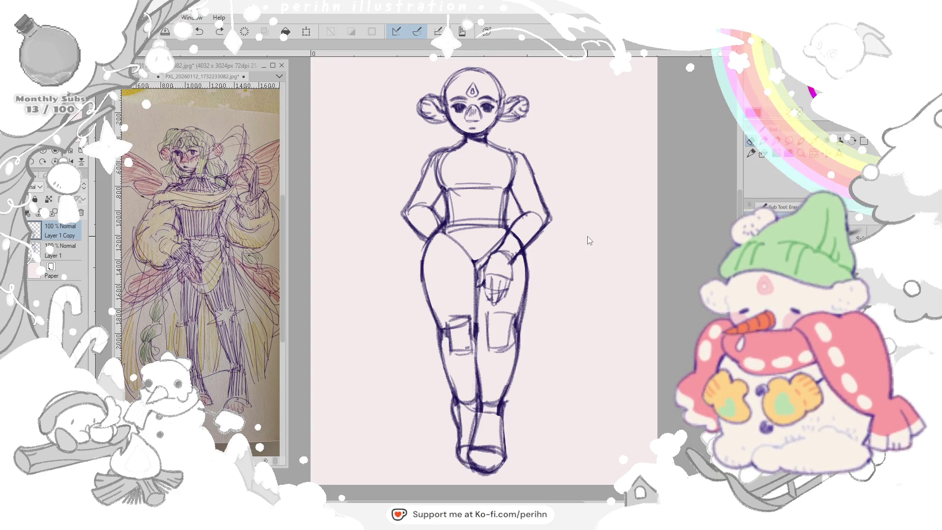
key("ctrl+z")
key("ctrl+z")
key("ctrl+y")
key("ctrl+z")
key("ctrl+z")
key("ctrl+y")
key("ctrl+z")
key("ctrl+y")
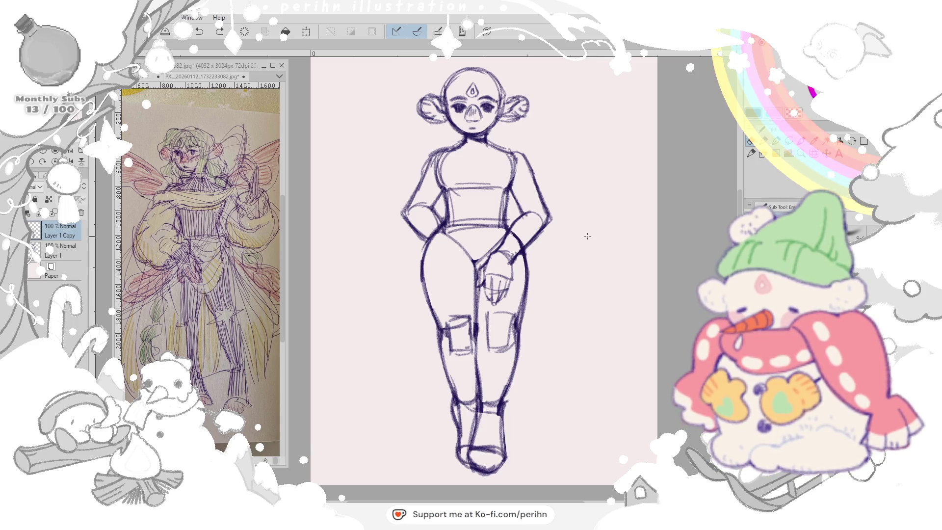
key("ctrl+z")
mouse_move(520, 229)
left_mouse_down()
mouse_move(519, 243)
mouse_move(513, 237)
left_mouse_up()
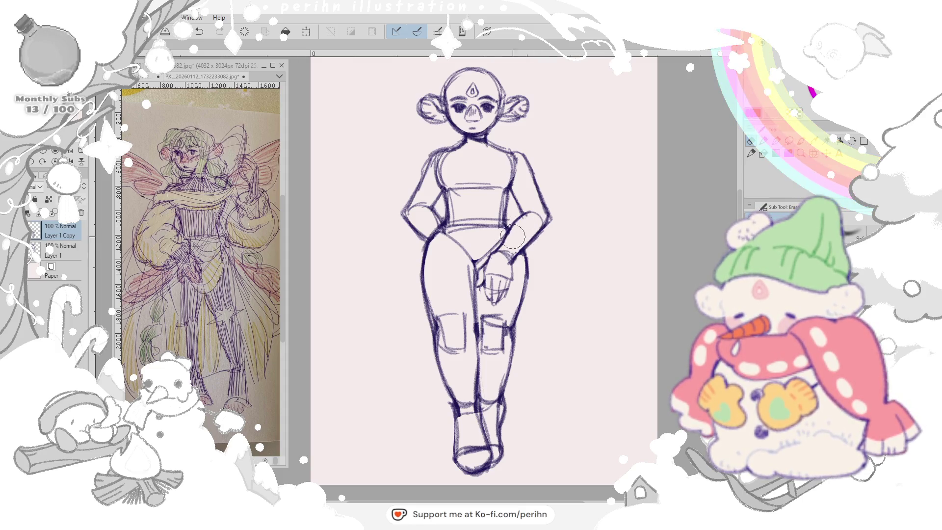
- Merge the copied layer into Layer 1, fade it to 20% opacity, and add a new layer above
key("ctrl+e")
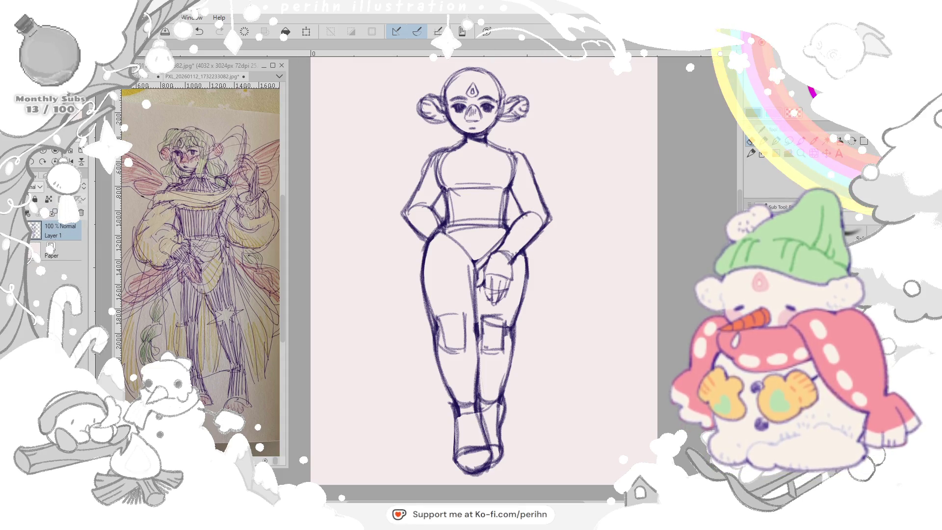
key("2")
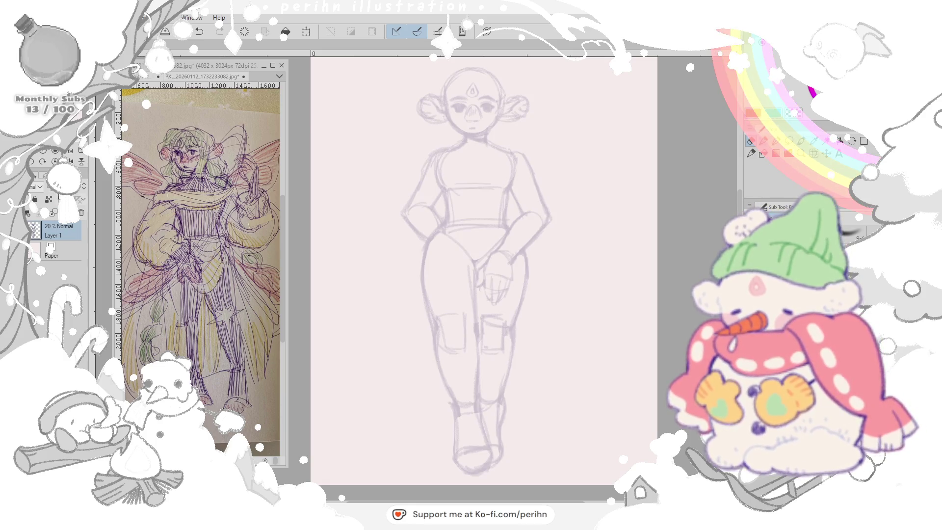
key("ctrl+shift+n")
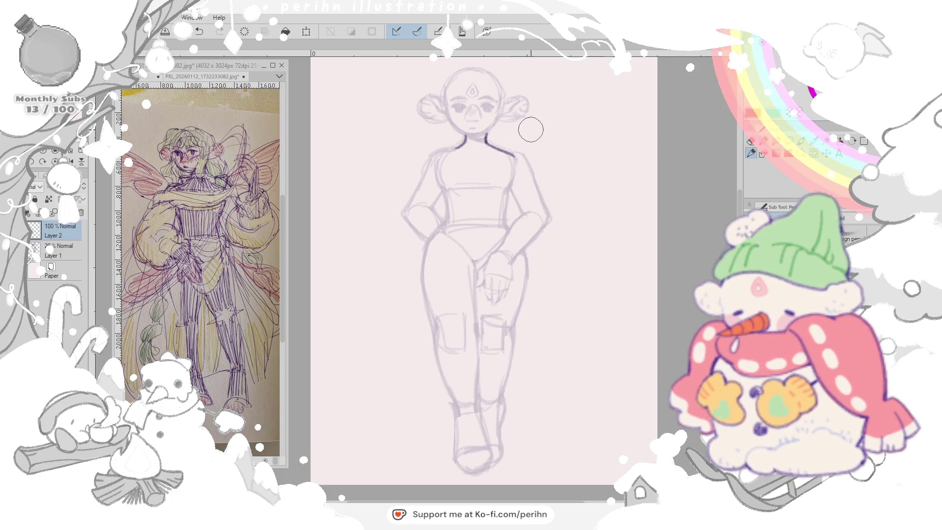
key("space")
- Undo the stray neck stroke and draw wavy hair strands down the side of the head and jaw
left_click(245, 31)
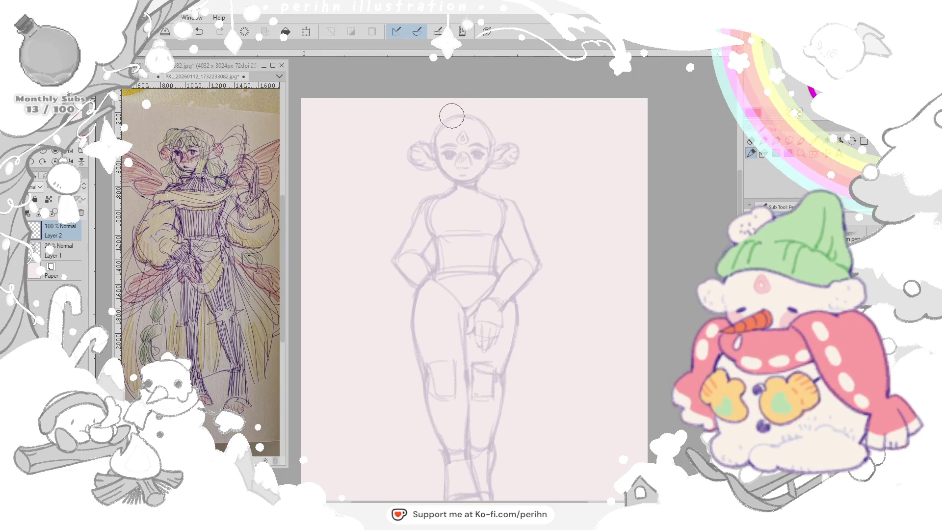
mouse_move(443, 120)
left_mouse_down()
mouse_move(417, 149)
mouse_move(430, 158)
left_mouse_up()
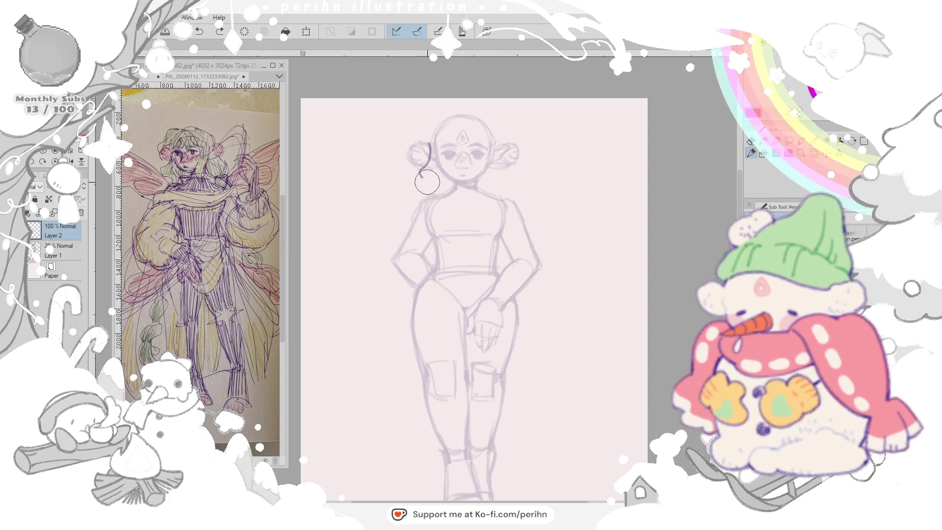
left_click_drag(434, 158, 436, 188)
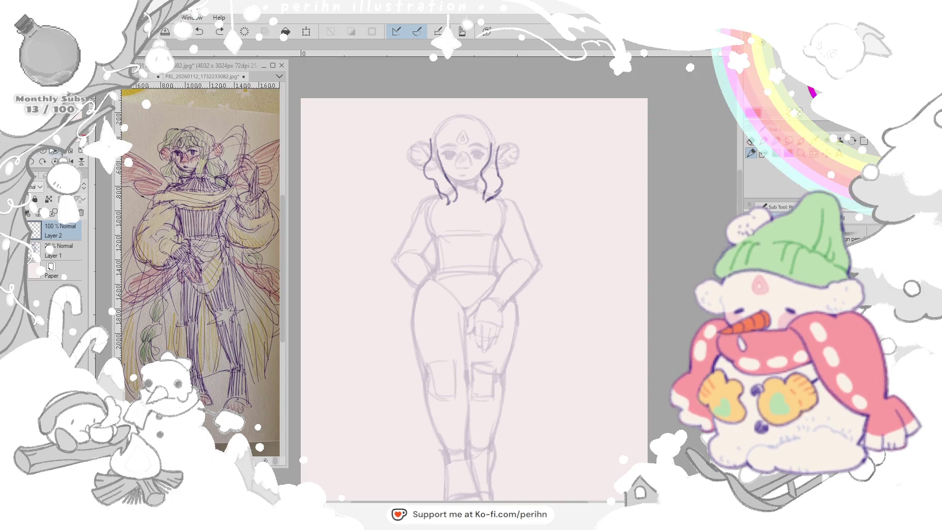
scroll(471, 294, "up", 3)
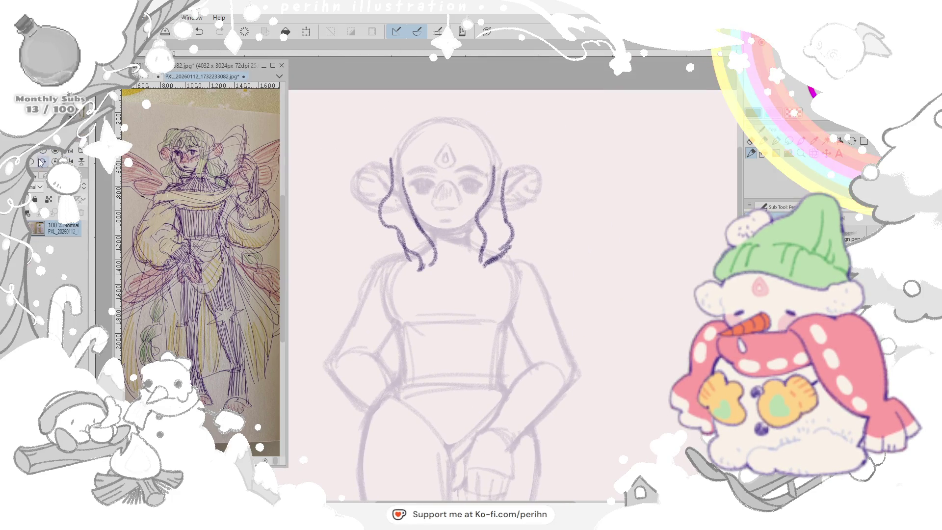
scroll(198, 258, "up", 3)
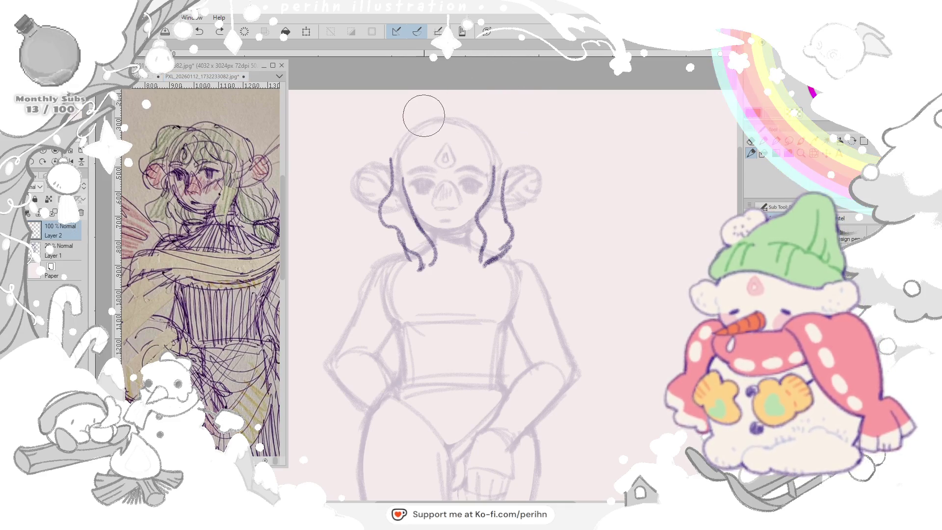
- Draw curly bangs and side curls, erasing and redrawing the hair outline over the top of the head
mouse_move(391, 114)
left_mouse_down()
mouse_move(363, 159)
mouse_move(383, 187)
mouse_move(427, 114)
mouse_move(407, 161)
mouse_move(430, 171)
left_mouse_up()
left_click_drag(440, 122, 446, 158)
mouse_move(441, 125)
left_mouse_down()
mouse_move(451, 161)
mouse_move(464, 136)
mouse_move(479, 156)
mouse_move(441, 132)
mouse_move(488, 177)
mouse_move(493, 159)
left_mouse_up()
key("ctrl+z")
left_click_drag(449, 137, 472, 129)
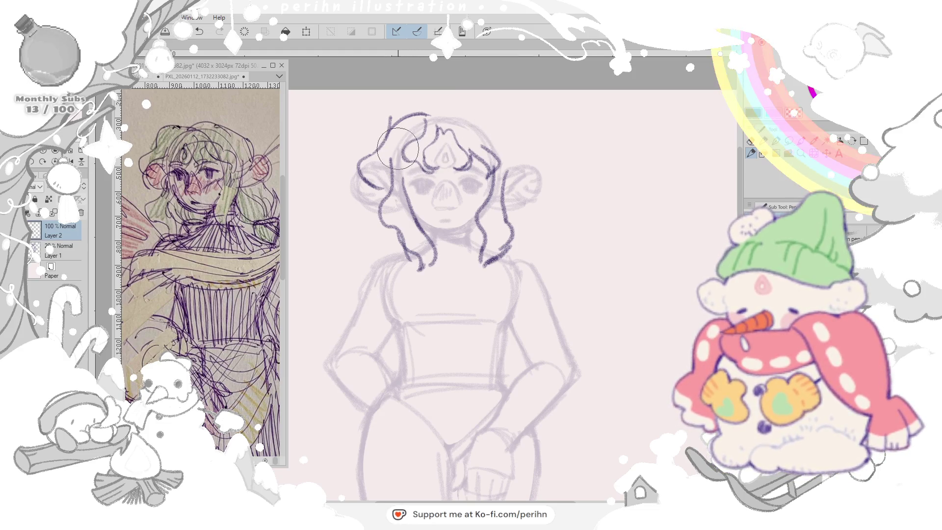
mouse_move(389, 127)
left_mouse_down()
mouse_move(384, 169)
mouse_move(412, 171)
left_mouse_up()
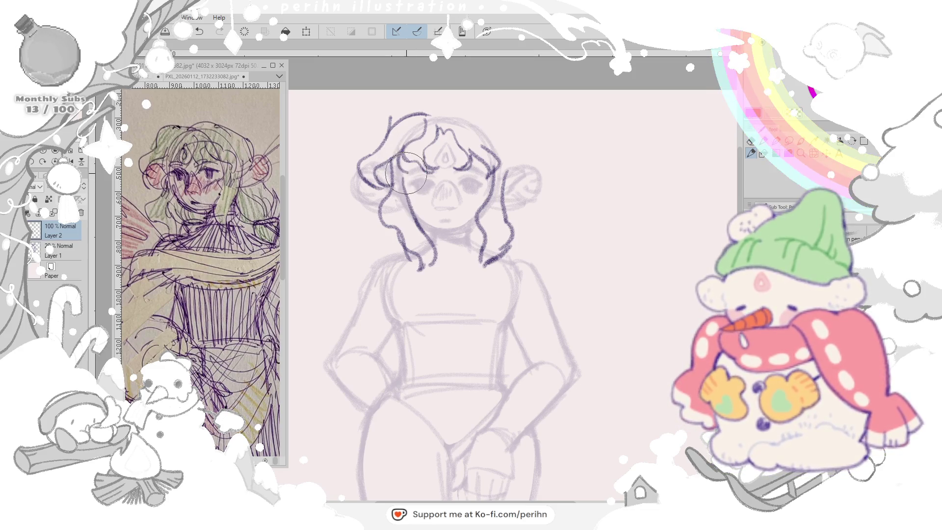
mouse_move(495, 134)
left_mouse_down()
mouse_move(524, 158)
mouse_move(512, 195)
left_mouse_up()
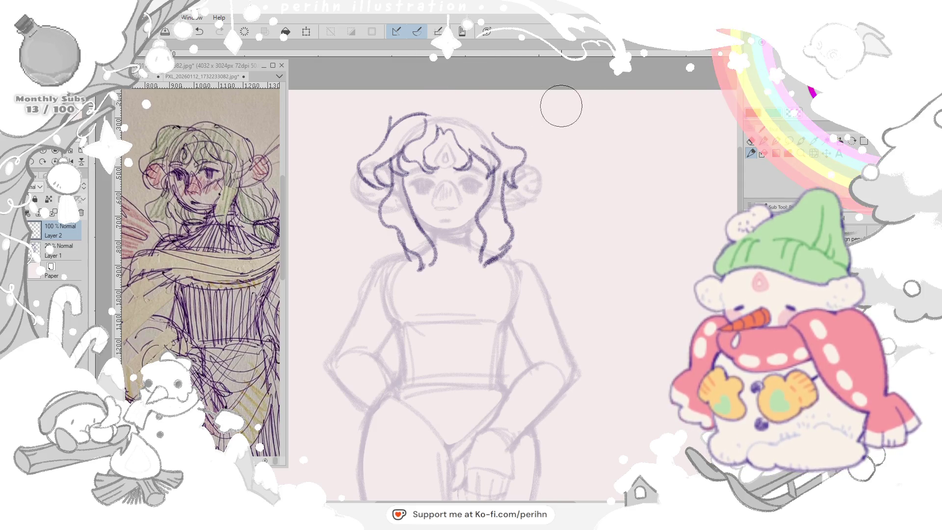
left_click_drag(390, 124, 409, 140)
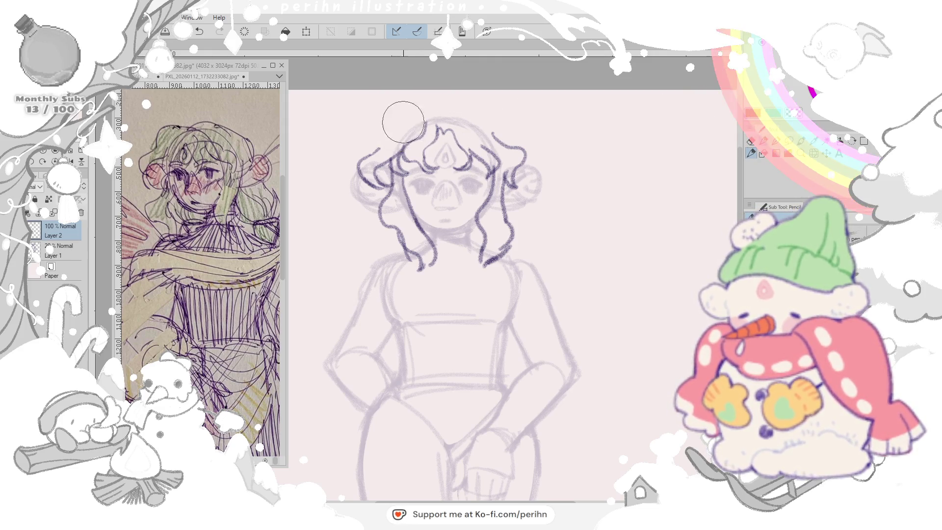
mouse_move(372, 147)
left_mouse_down()
mouse_move(442, 114)
mouse_move(471, 117)
mouse_move(511, 147)
left_mouse_up()
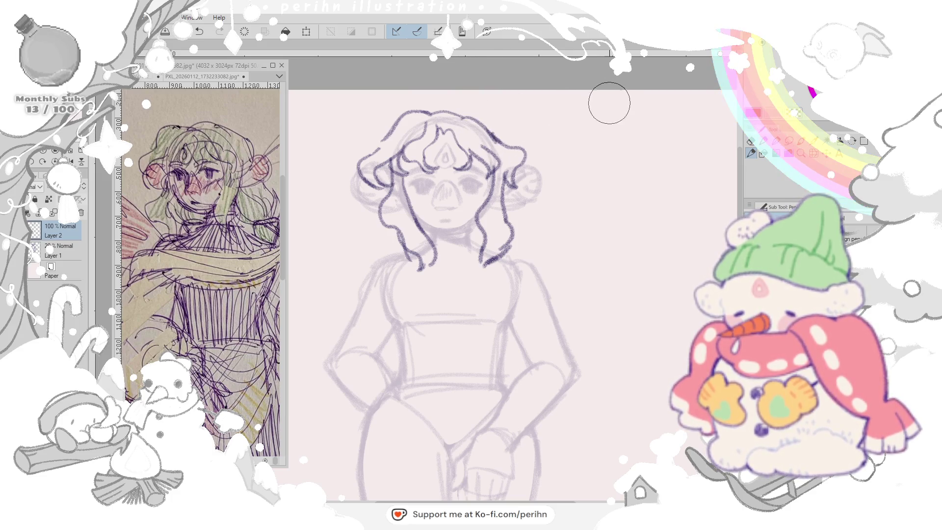
key("e")
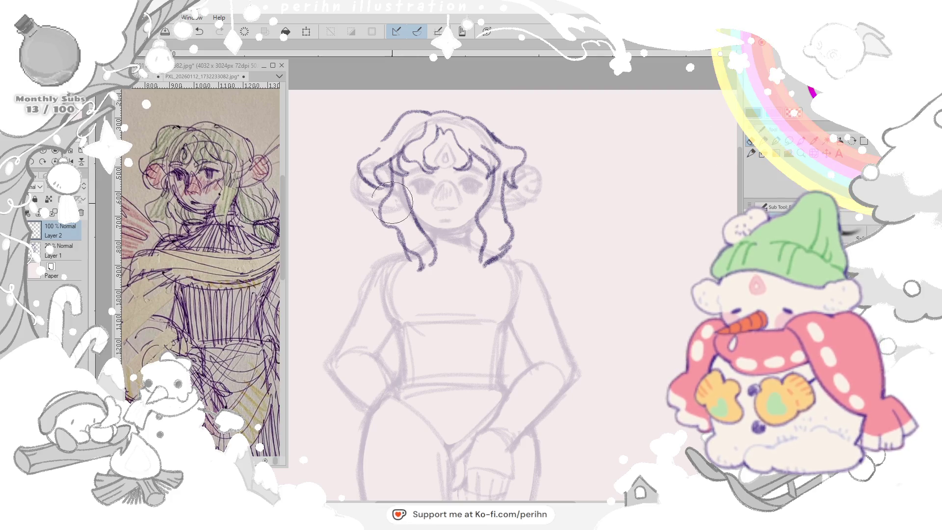
- Erase and redraw the hair strands beside both cheeks and refine the right hairline edge
left_click_drag(401, 184, 439, 272)
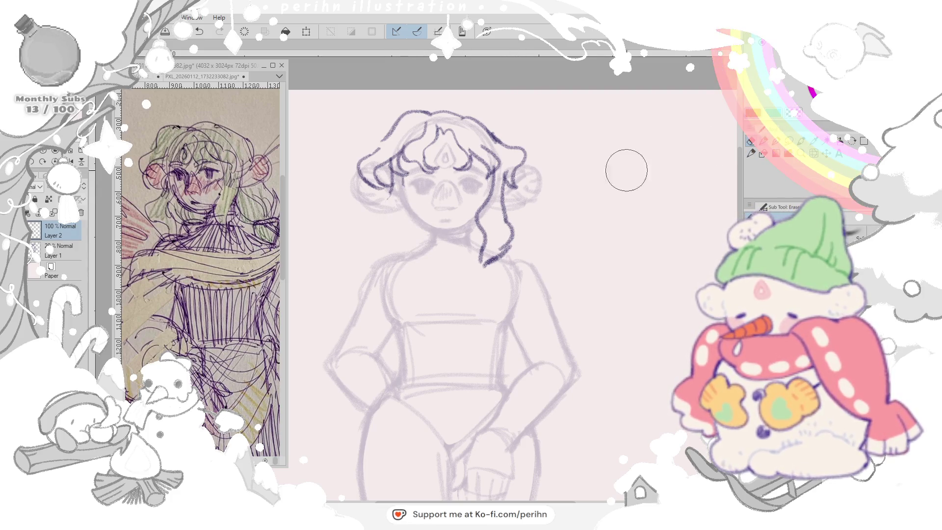
left_click_drag(379, 173, 401, 254)
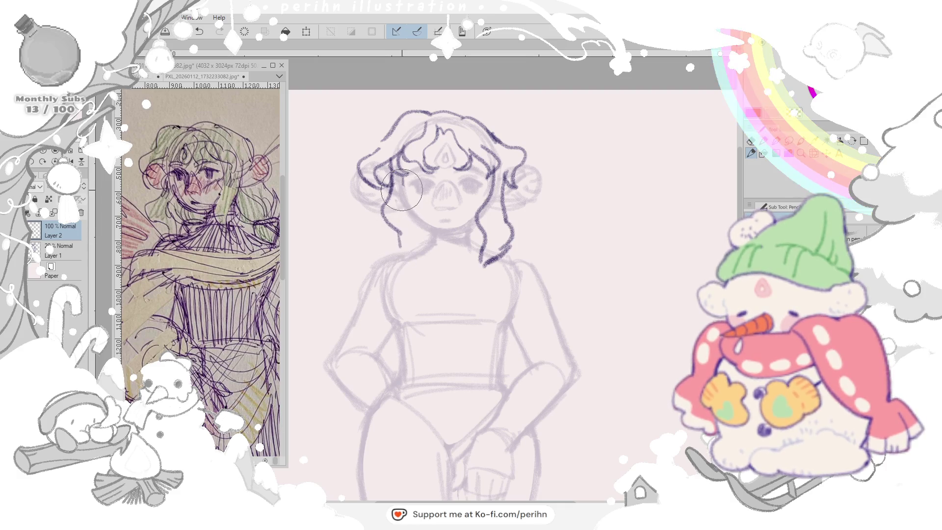
mouse_move(398, 174)
left_mouse_down()
mouse_move(413, 258)
mouse_move(424, 258)
left_mouse_up()
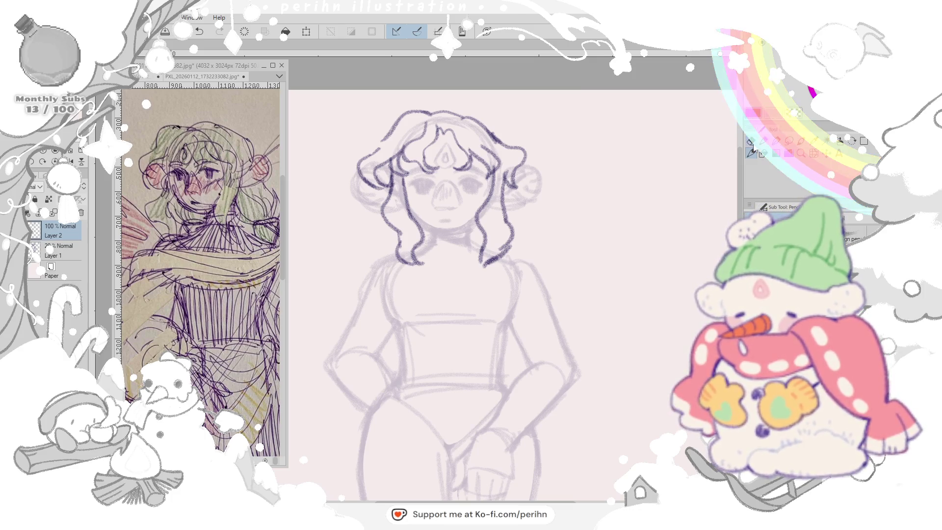
mouse_move(507, 251)
left_mouse_down()
mouse_move(493, 221)
mouse_move(488, 260)
left_mouse_up()
key("p")
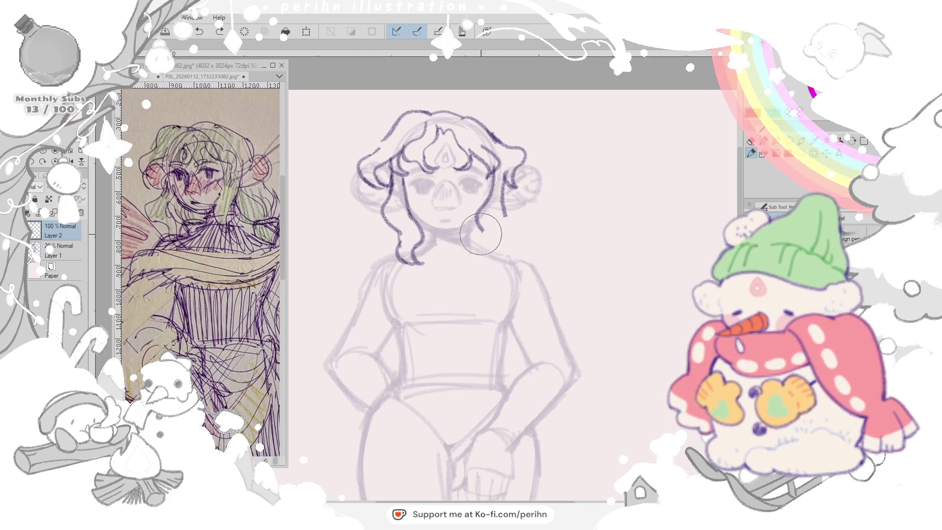
left_click_drag(505, 202, 482, 258)
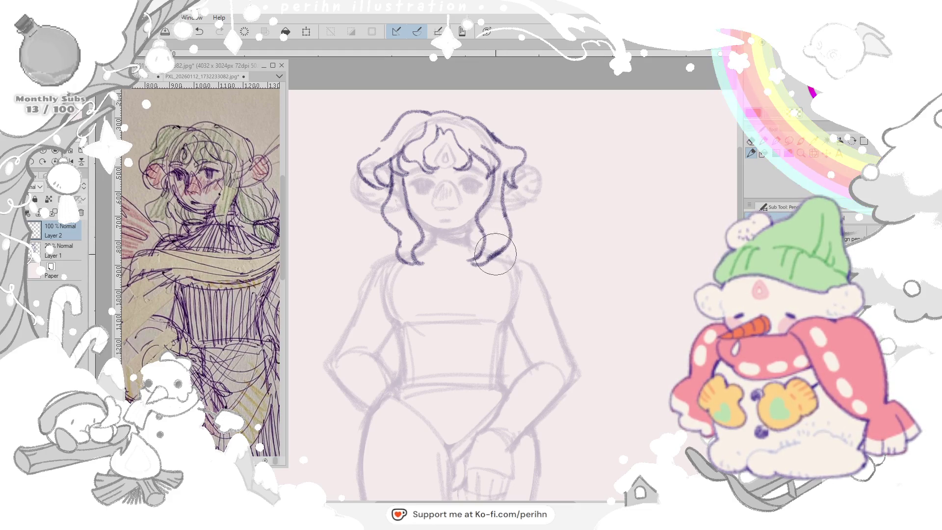
left_click_drag(494, 184, 487, 172)
left_click_drag(492, 136, 509, 161)
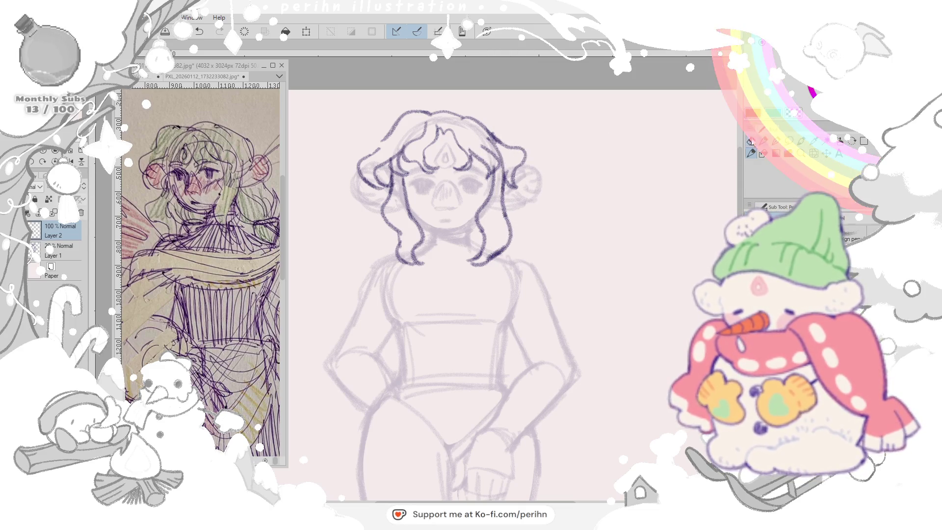
- Ink darker front bangs, rework the left hairline, and ink the right eye
left_click_drag(377, 173, 404, 148)
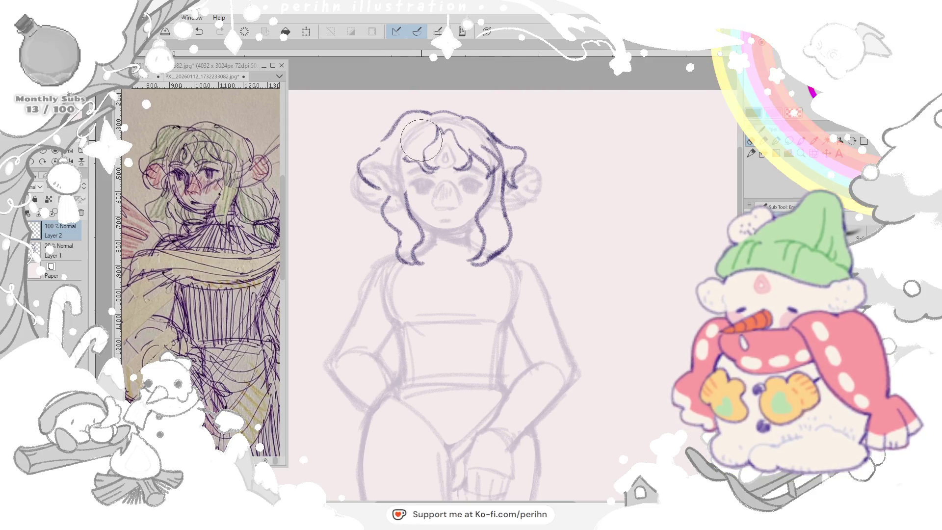
mouse_move(407, 129)
left_mouse_down()
mouse_move(390, 177)
mouse_move(397, 214)
mouse_move(417, 193)
left_mouse_up()
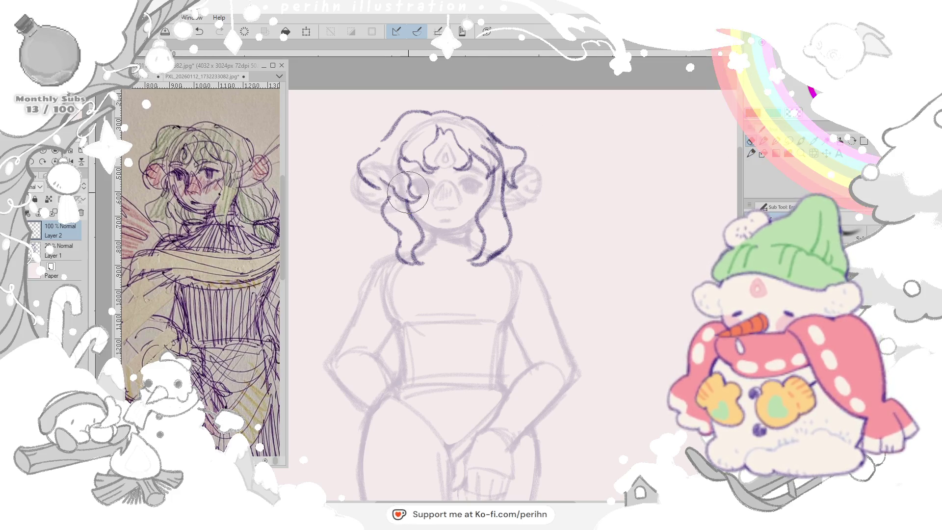
left_click_drag(364, 161, 394, 206)
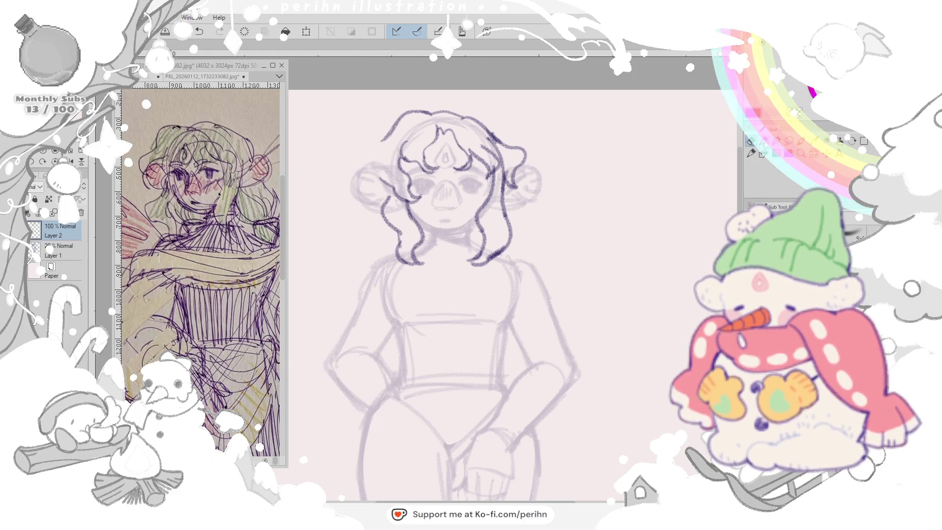
left_click_drag(398, 120, 370, 171)
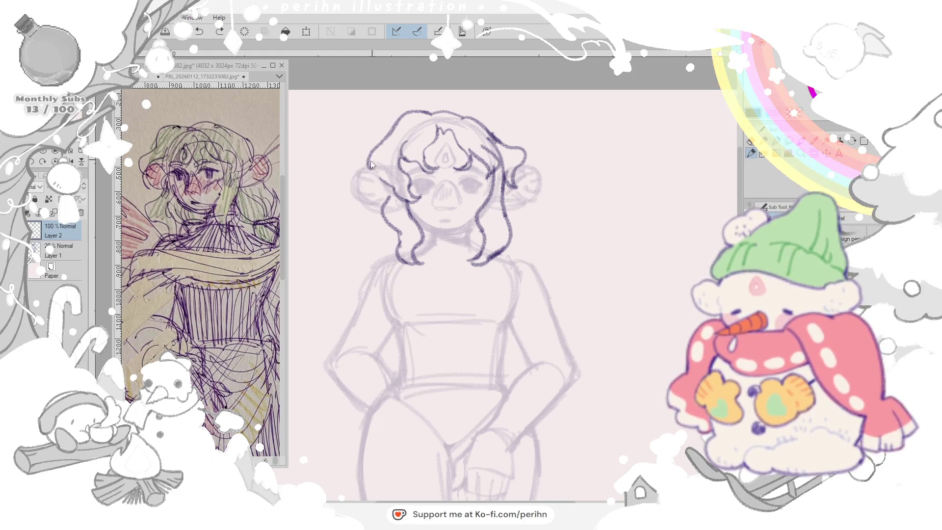
key("ctrl+z")
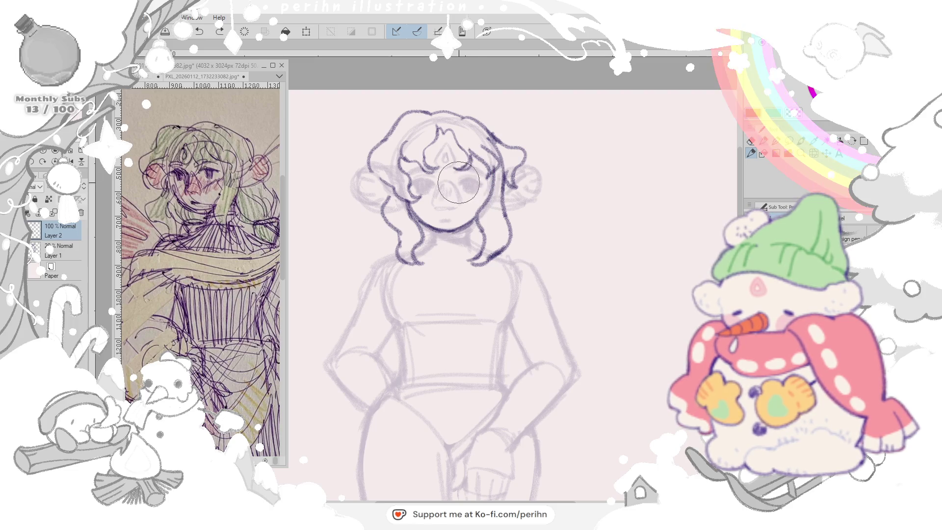
mouse_move(458, 176)
left_mouse_down()
mouse_move(492, 177)
mouse_move(478, 187)
left_mouse_up()
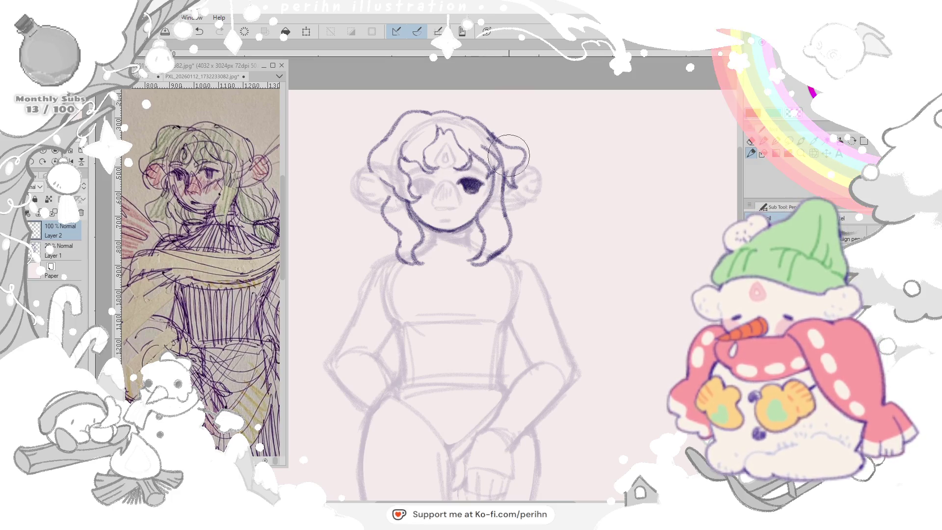
- Ink the left eye, nose line and neck below the chin, starting a stroke at the left shoulder
mouse_move(413, 182)
left_mouse_down()
mouse_move(433, 178)
mouse_move(420, 190)
mouse_move(434, 186)
mouse_move(446, 206)
left_mouse_up()
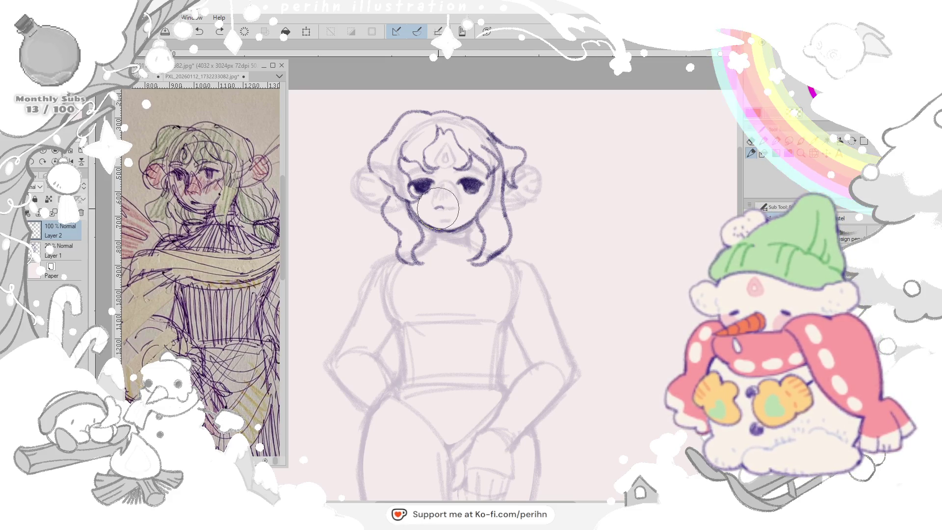
left_click_drag(438, 213, 450, 214)
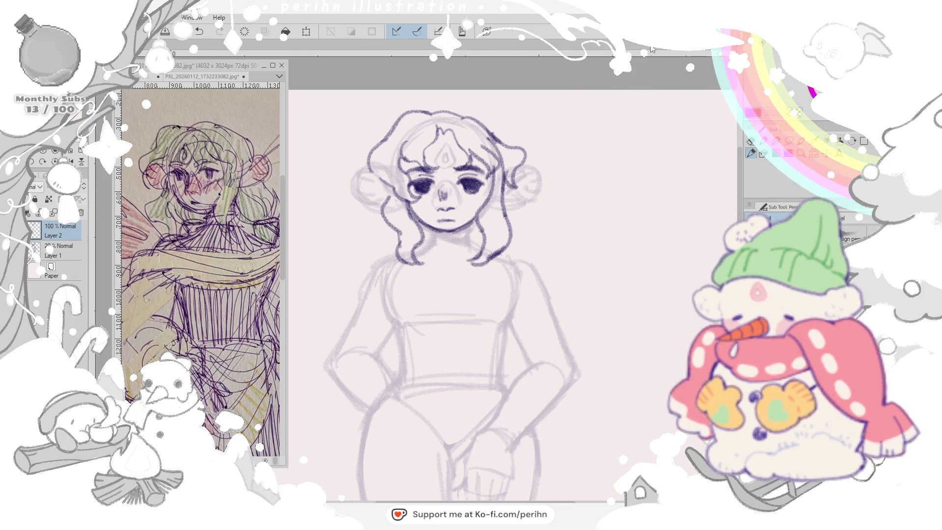
left_click_drag(459, 224, 465, 246)
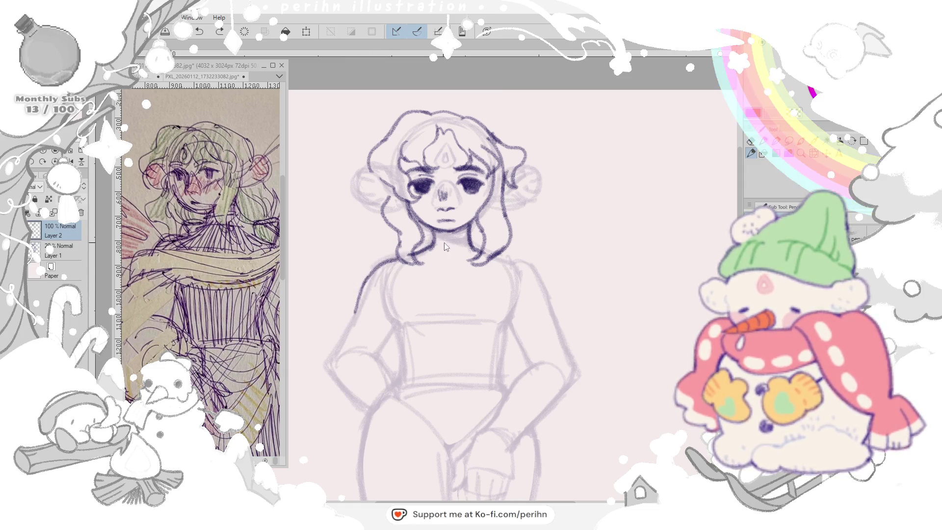
left_click_drag(378, 261, 367, 283)
- Draw the curved off-shoulder neckline across the chest, undoing several misplaced attempts
key("ctrl+z")
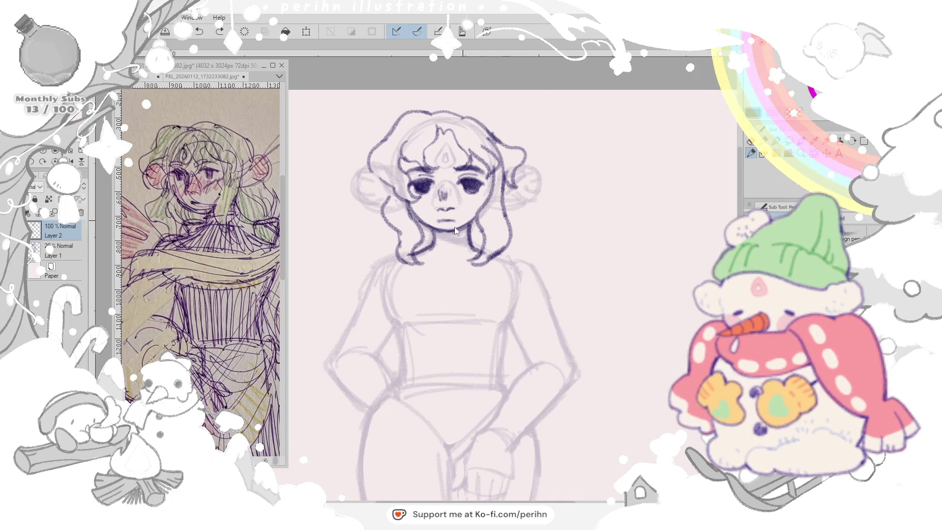
mouse_move(394, 256)
left_mouse_down()
mouse_move(360, 293)
mouse_move(515, 276)
left_mouse_up()
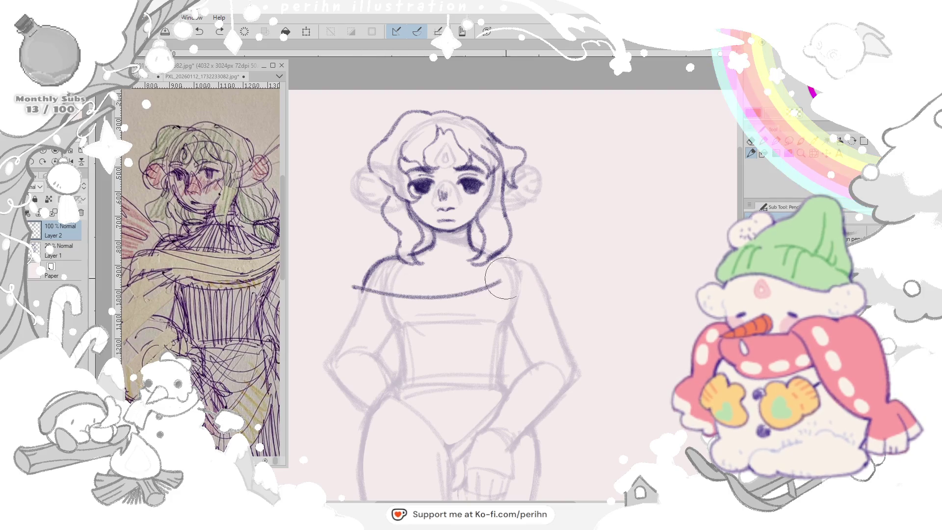
key("ctrl+z")
left_click_drag(368, 280, 512, 270)
key("ctrl+z")
left_click_drag(350, 298, 531, 276)
key("ctrl+z")
left_click_drag(357, 274, 501, 293)
- Add a second neckline curve, the right shoulder, the choker and a hair touch-up by the left ear
mouse_move(364, 293)
left_mouse_down()
mouse_move(526, 302)
mouse_move(555, 289)
left_mouse_up()
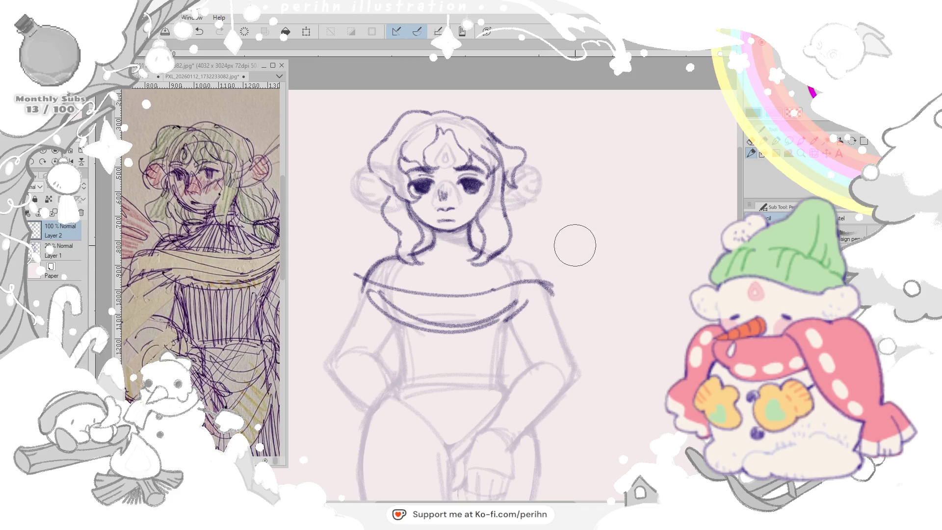
left_click_drag(509, 259, 552, 291)
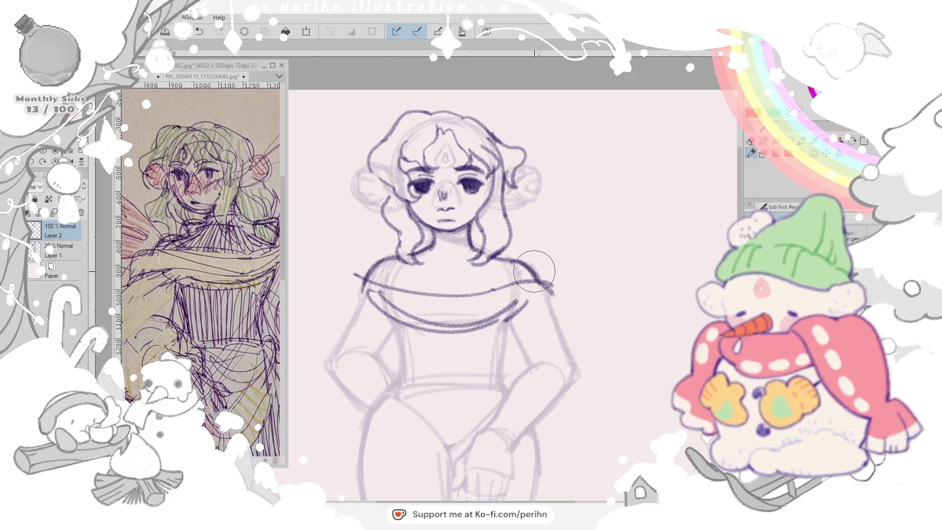
mouse_move(427, 223)
left_mouse_down()
mouse_move(458, 219)
mouse_move(467, 243)
left_mouse_up()
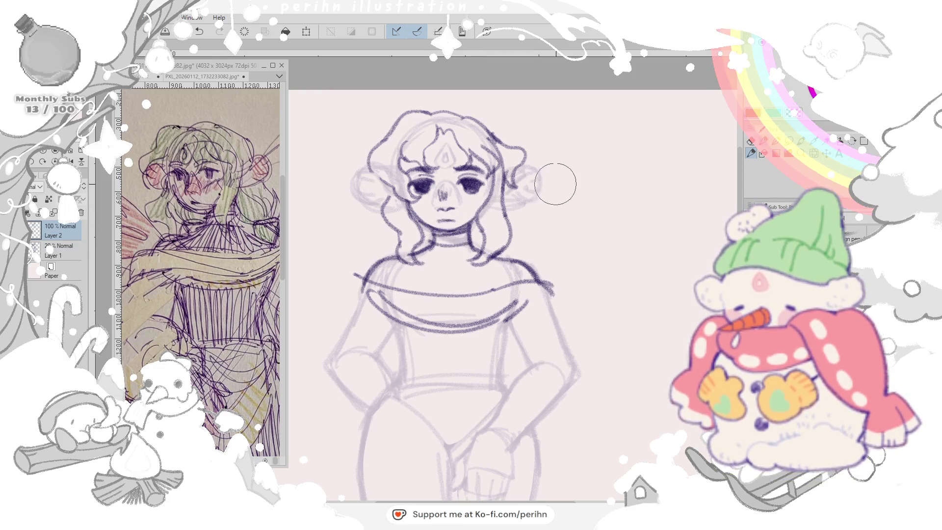
mouse_move(367, 168)
left_mouse_down()
mouse_move(377, 195)
mouse_move(368, 202)
mouse_move(390, 200)
left_mouse_up()
- Darken the right hair bun outline and hatch blush marks on both cheeks
left_click_drag(518, 175, 533, 199)
mouse_move(508, 155)
left_mouse_down()
mouse_move(537, 184)
mouse_move(504, 210)
left_mouse_up()
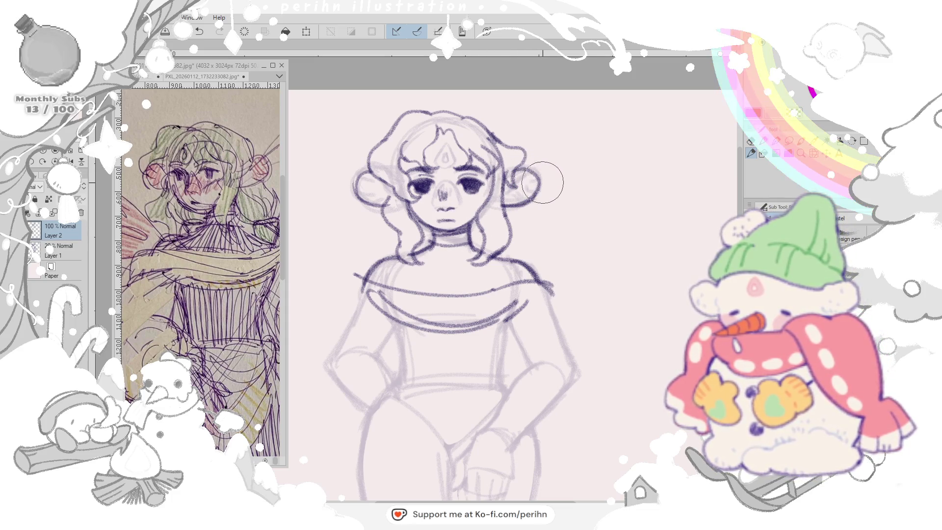
left_click_drag(517, 211, 527, 232)
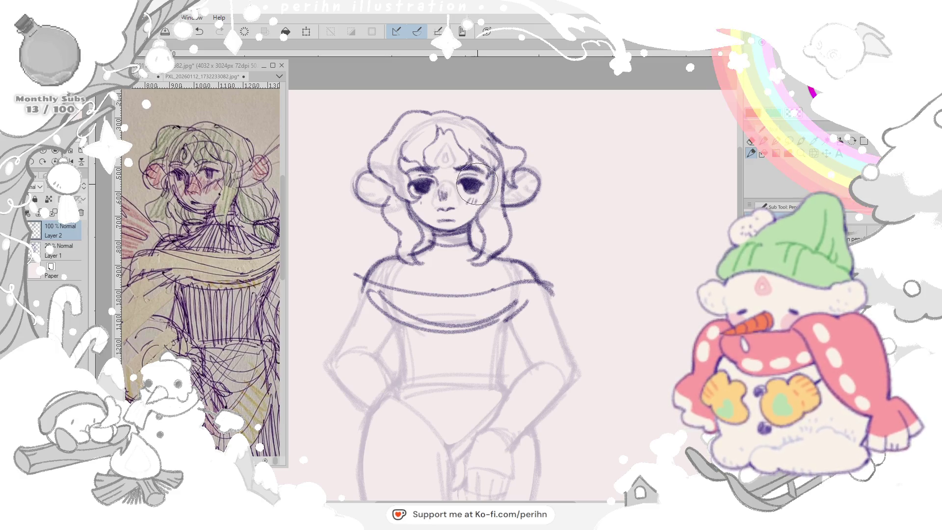
left_click_drag(423, 188, 486, 192)
mouse_move(416, 181)
left_mouse_down()
mouse_move(434, 191)
mouse_move(493, 188)
left_mouse_up()
left_click_drag(530, 158, 548, 177)
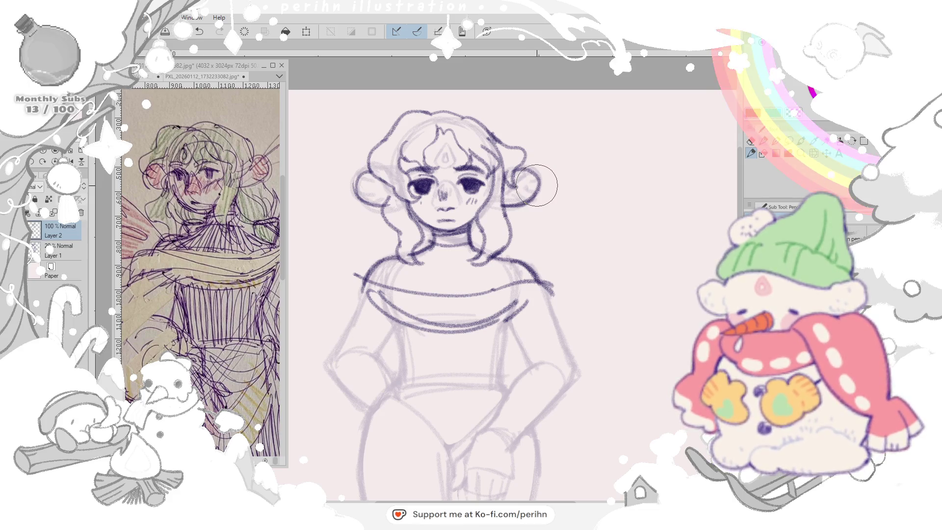
- Lighten the overshooting left shoulder stroke with the eraser, then return to the pen
key("e")
left_click_drag(372, 273, 360, 287)
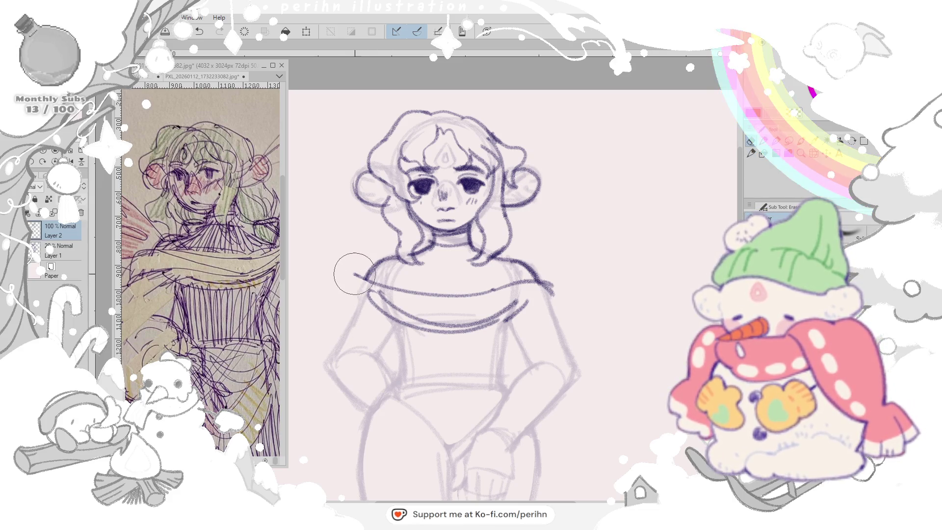
key("p")
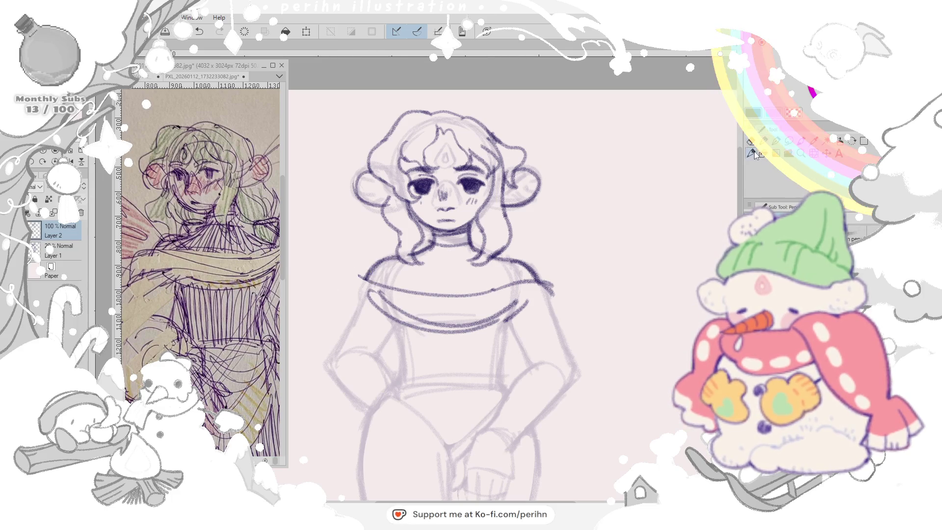
- Redraw the left shoulder, then draw the long puffy left sleeve outline with a cuff curve after several undone attempts
left_click_drag(359, 278, 383, 269)
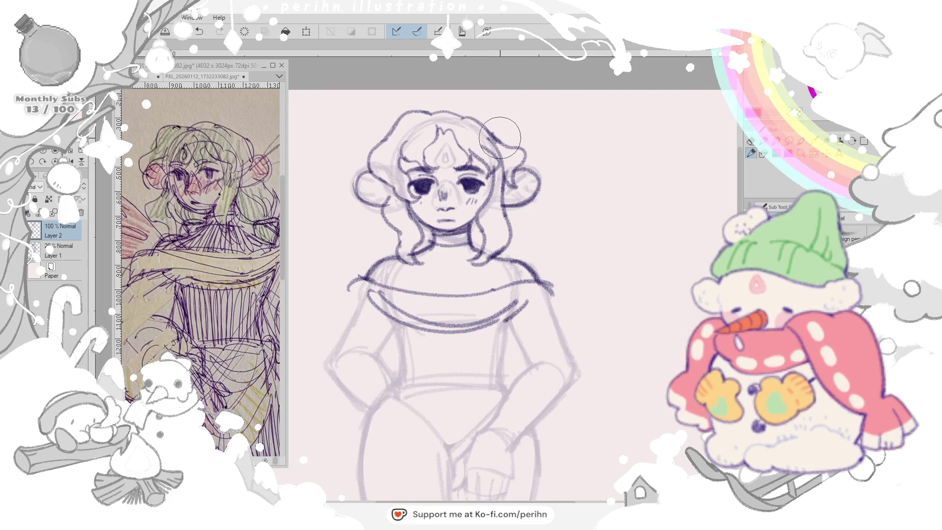
scroll(479, 265, "down", 2)
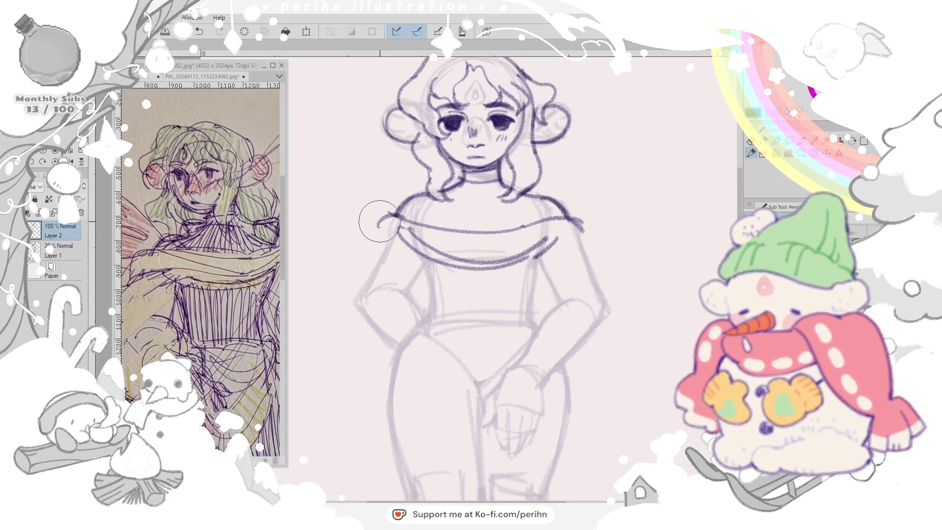
mouse_move(378, 230)
left_mouse_down()
mouse_move(335, 272)
mouse_move(392, 343)
left_mouse_up()
key("ctrl+z")
key("ctrl+z")
left_click_drag(380, 221, 364, 250)
key("ctrl+z")
left_click_drag(380, 219, 325, 295)
key("ctrl+z")
left_click_drag(380, 233, 365, 361)
key("ctrl+z")
mouse_move(380, 234)
left_mouse_down()
mouse_move(343, 265)
mouse_move(325, 302)
left_mouse_up()
key("ctrl+z")
mouse_move(380, 236)
left_mouse_down()
mouse_move(380, 375)
mouse_move(354, 372)
left_mouse_up()
mouse_move(346, 294)
left_mouse_down()
mouse_move(440, 282)
mouse_move(420, 294)
mouse_move(431, 318)
left_mouse_up()
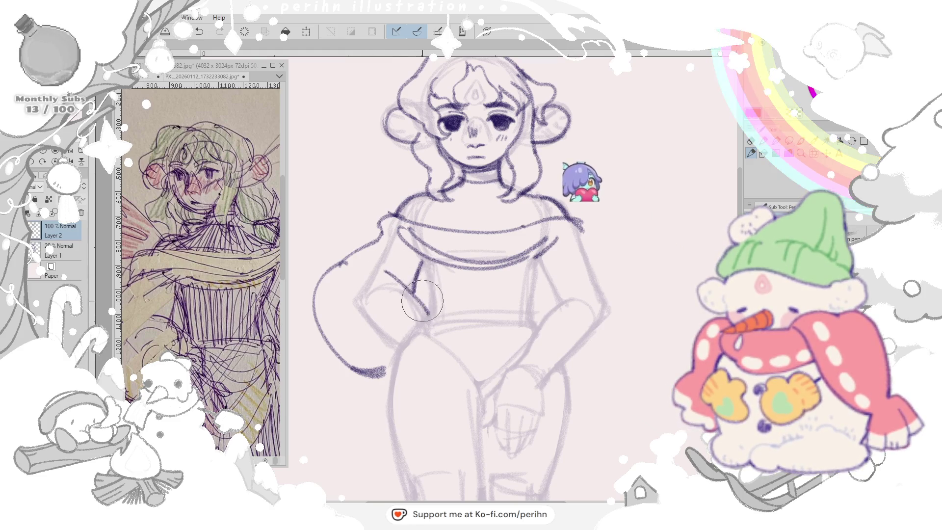
- Ink both bodice sides, the waistline and hip curve, and sweep the sash across the lower belly
left_click_drag(343, 295, 413, 290)
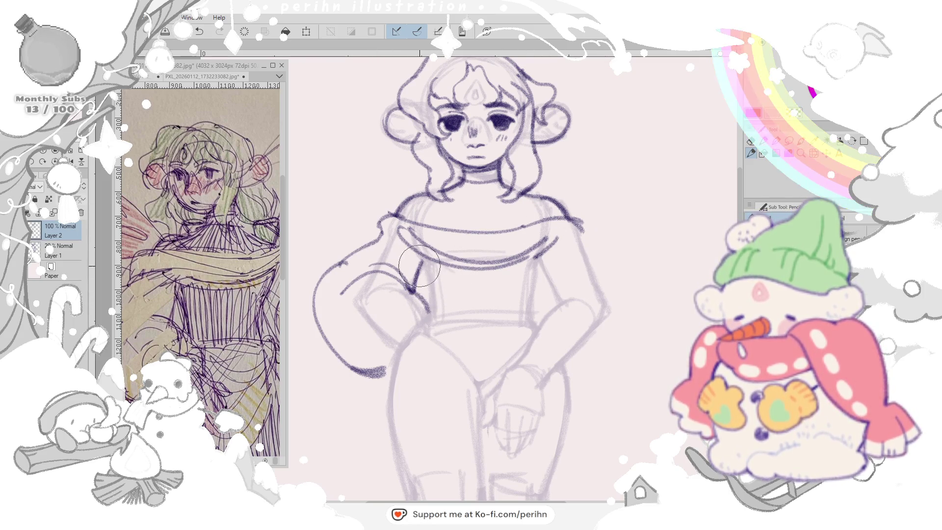
left_click_drag(409, 236, 431, 317)
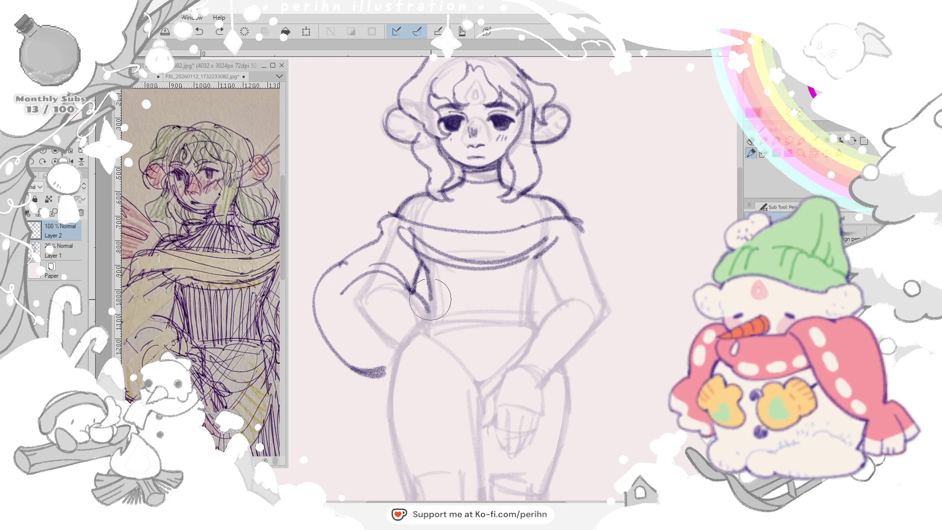
left_click_drag(548, 247, 533, 315)
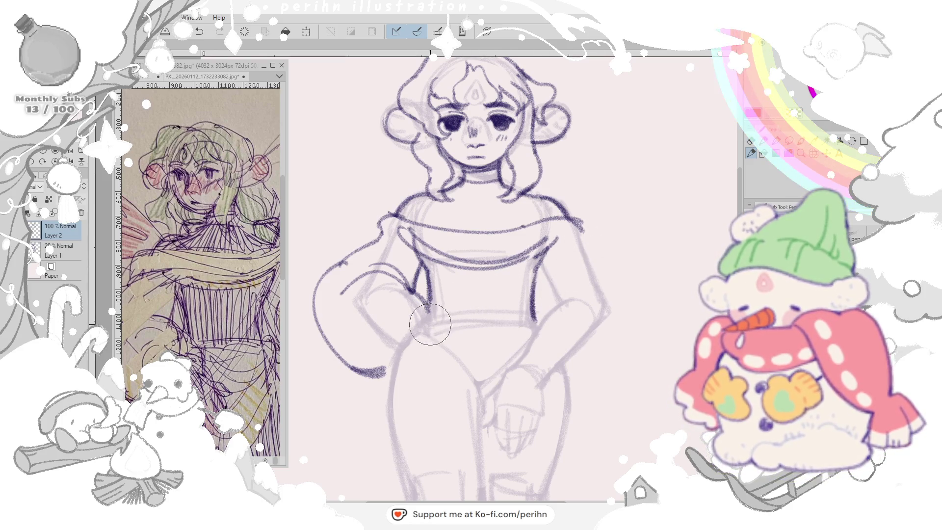
mouse_move(533, 309)
left_mouse_down()
mouse_move(419, 318)
mouse_move(511, 413)
left_mouse_up()
mouse_move(418, 346)
left_mouse_down()
mouse_move(548, 338)
mouse_move(413, 339)
mouse_move(536, 324)
left_mouse_up()
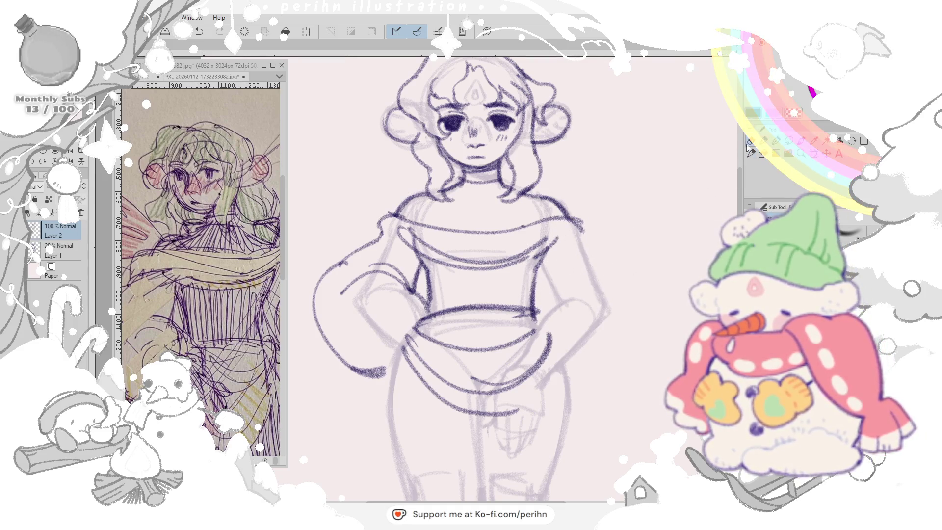
- Erase stray belly, hip and hand strokes
left_click_drag(549, 339, 515, 369)
left_click_drag(487, 413, 457, 405)
left_click_drag(515, 331, 473, 388)
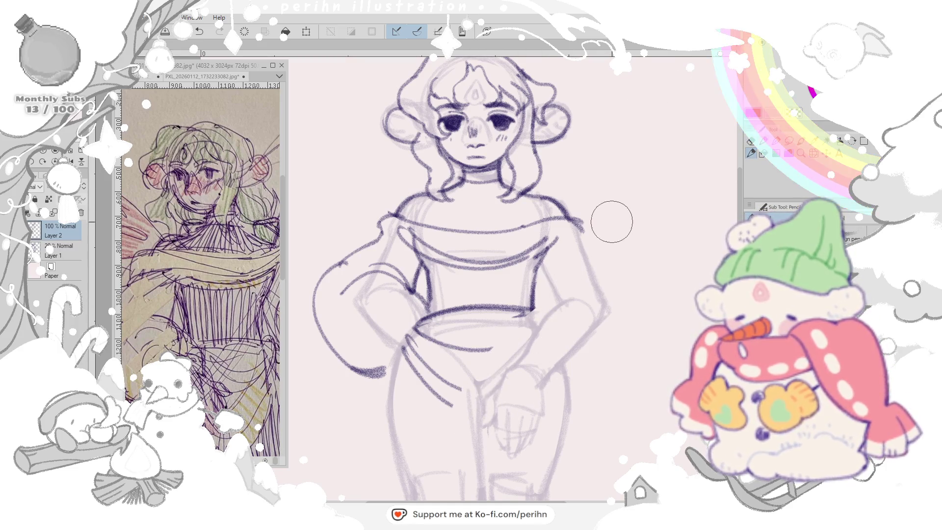
mouse_move(498, 373)
left_mouse_down()
mouse_move(544, 359)
mouse_move(567, 376)
left_mouse_up()
- Redraw the fingers of the hand at the hip and the right elbow line, then reposition the reference photo
mouse_move(501, 339)
left_mouse_down()
mouse_move(574, 383)
mouse_move(515, 392)
mouse_move(544, 379)
left_mouse_up()
mouse_move(498, 355)
left_mouse_down()
mouse_move(490, 368)
mouse_move(516, 376)
left_mouse_up()
left_click_drag(528, 318, 563, 287)
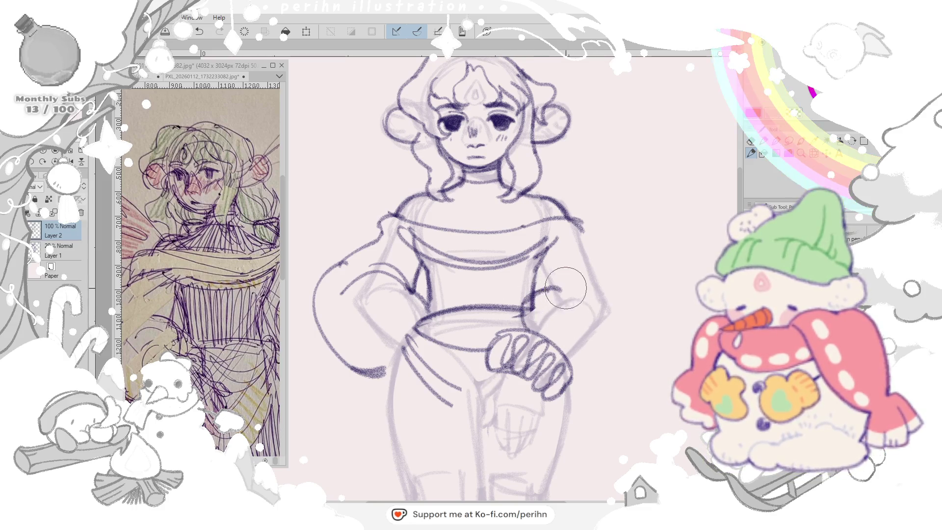
mouse_move(221, 221)
left_mouse_down()
mouse_move(224, 374)
mouse_move(213, 347)
left_mouse_up()
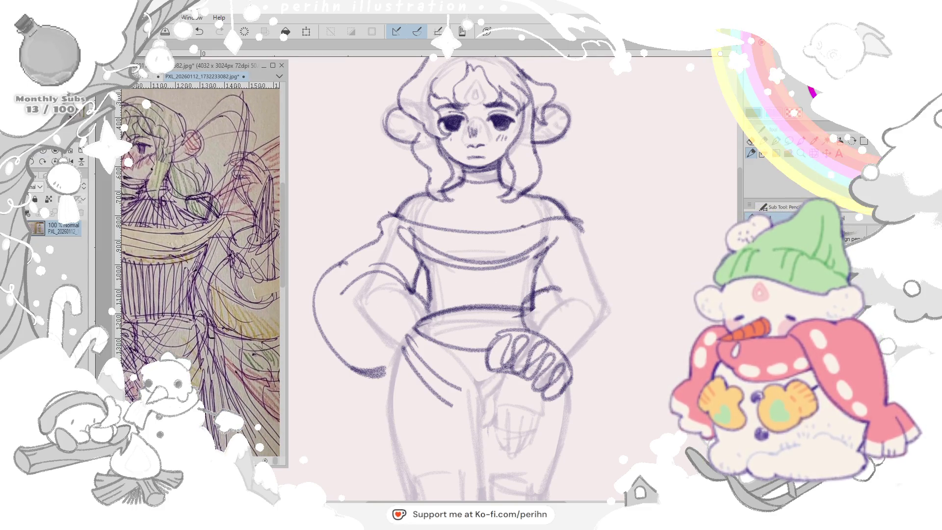
scroll(199, 258, "down", 2)
scroll(198, 258, "down", 2)
scroll(195, 221, "down", 2)
scroll(195, 143, "down", 1)
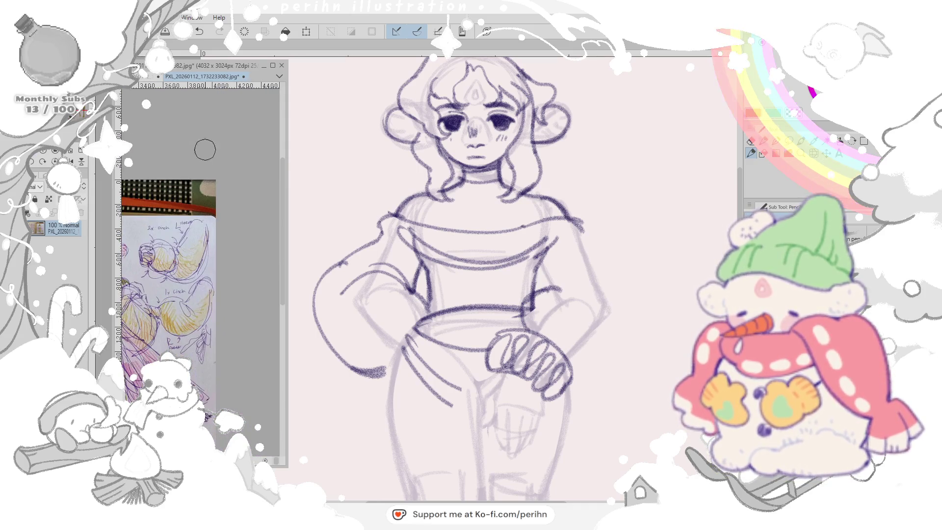
- Outline the right puffy sleeve and forearm, redrawing it narrower after an undo
left_click_drag(195, 143, 272, 234)
scroll(198, 258, "up", 2)
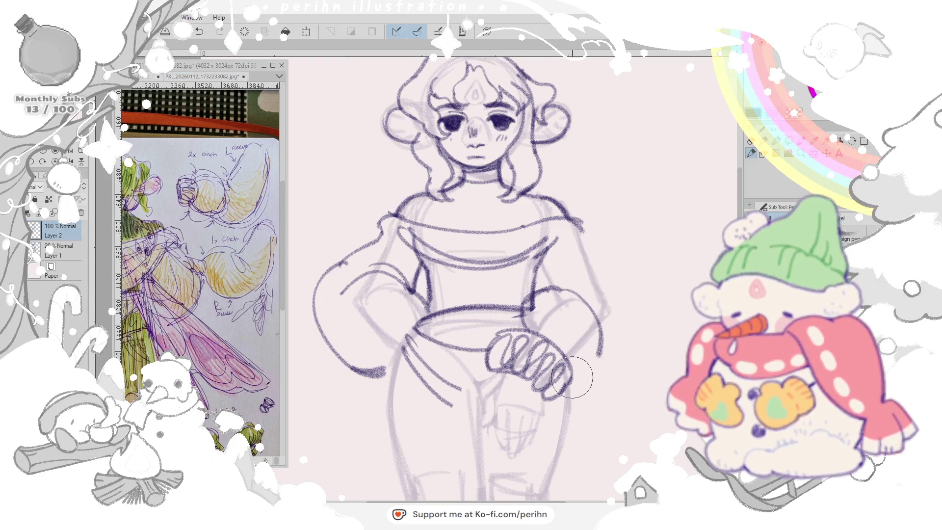
mouse_move(574, 372)
left_mouse_down()
mouse_move(613, 370)
mouse_move(604, 331)
mouse_move(589, 375)
left_mouse_up()
mouse_move(578, 221)
left_mouse_down()
mouse_move(633, 265)
mouse_move(630, 322)
left_mouse_up()
key("ctrl+z")
left_click_drag(590, 234, 617, 324)
left_click_drag(582, 224, 631, 325)
- Add the thumb, dark lines beside the torso and finger lines below the resting hand
left_click_drag(552, 280, 594, 315)
left_click_drag(541, 250, 545, 302)
left_click_drag(567, 265, 585, 305)
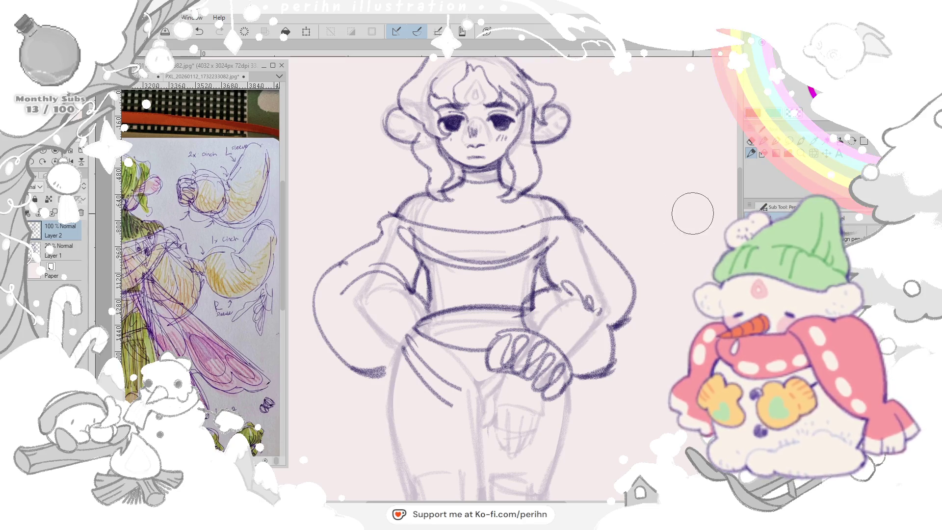
mouse_move(652, 287)
left_mouse_down()
mouse_move(622, 274)
mouse_move(623, 210)
left_mouse_up()
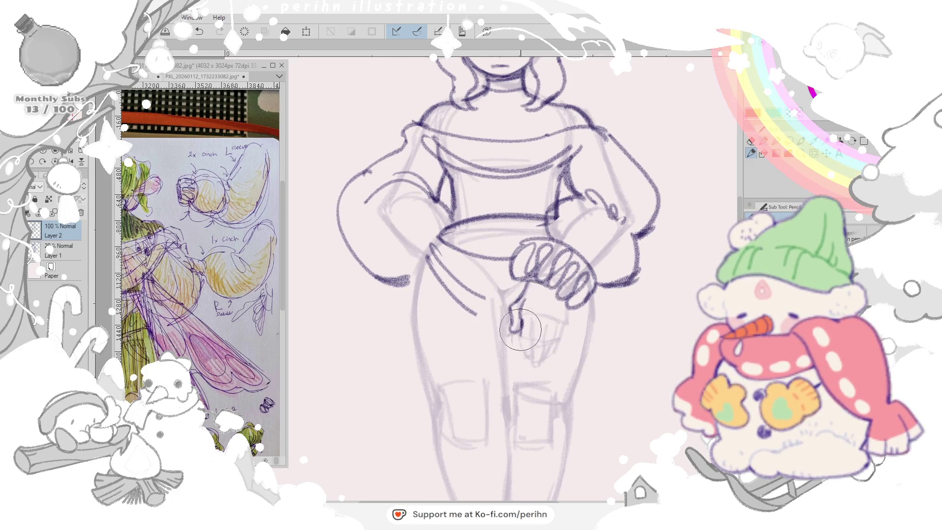
left_click_drag(530, 313, 527, 357)
left_click_drag(524, 324, 541, 368)
left_click_drag(531, 316, 534, 364)
left_click_drag(558, 325, 551, 346)
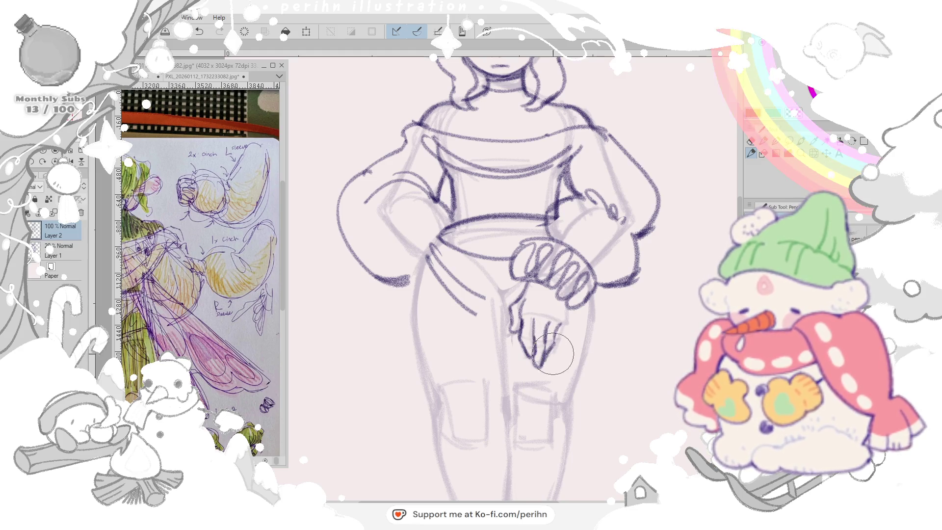
- Erase stray hand lines, hatch shading on the hand and draw the belt's left edge
mouse_move(568, 309)
left_mouse_down()
mouse_move(559, 317)
mouse_move(570, 283)
mouse_move(541, 328)
left_mouse_up()
left_click_drag(549, 287, 570, 331)
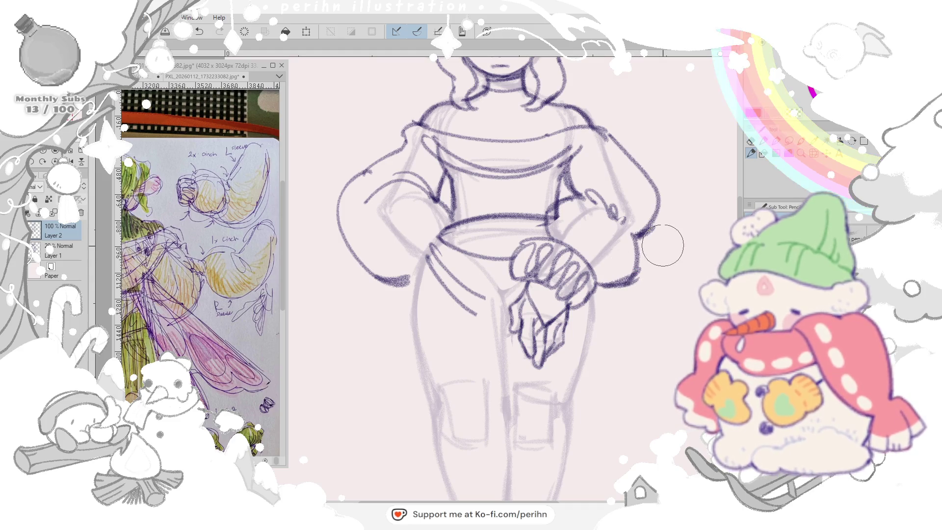
left_click_drag(429, 221, 423, 268)
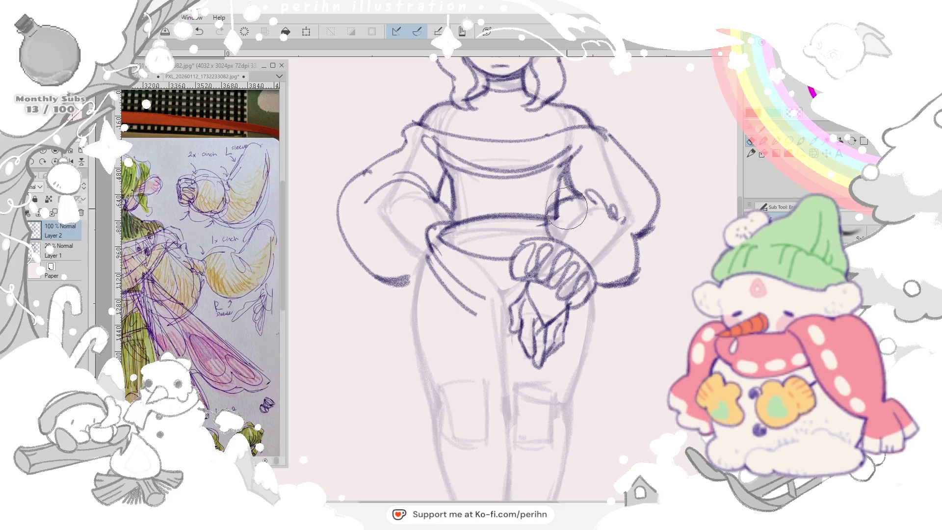
scroll(628, 193, "up", 5)
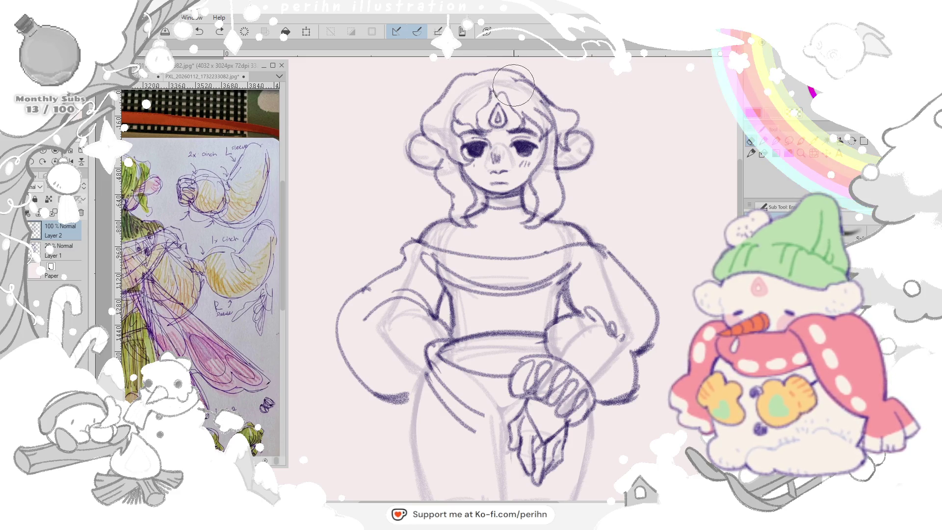
- Lighten the bun strokes, then draw the left leg's outer contour, redoing misplaced attempts
left_click(755, 156)
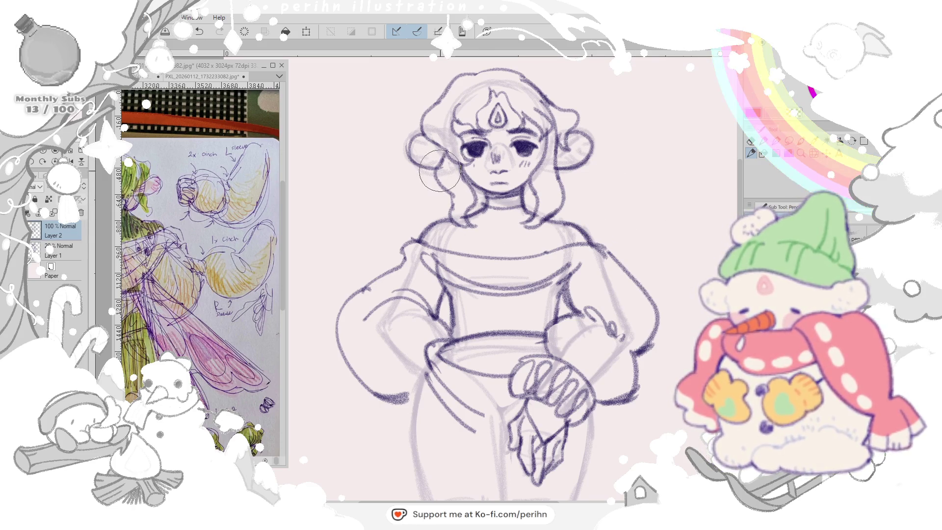
left_click_drag(435, 174, 442, 140)
left_click_drag(565, 147, 588, 140)
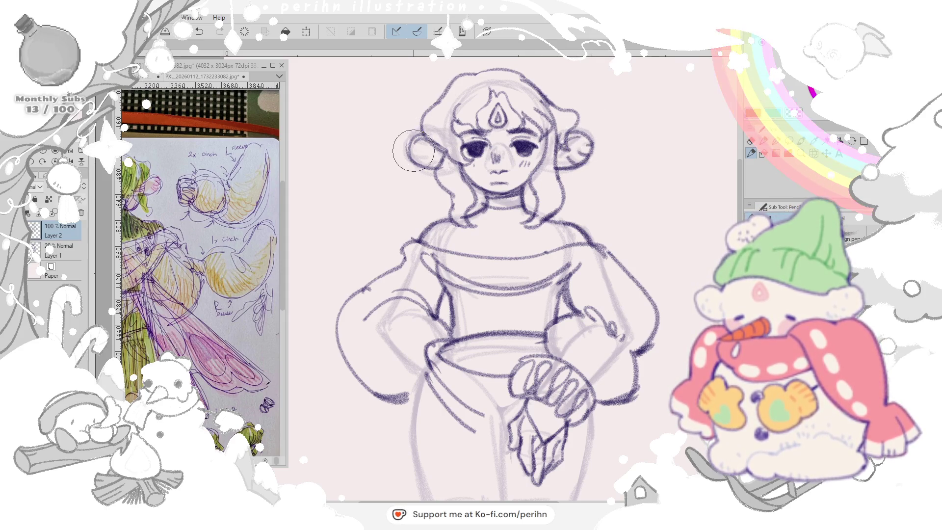
left_click_drag(569, 239, 566, 138)
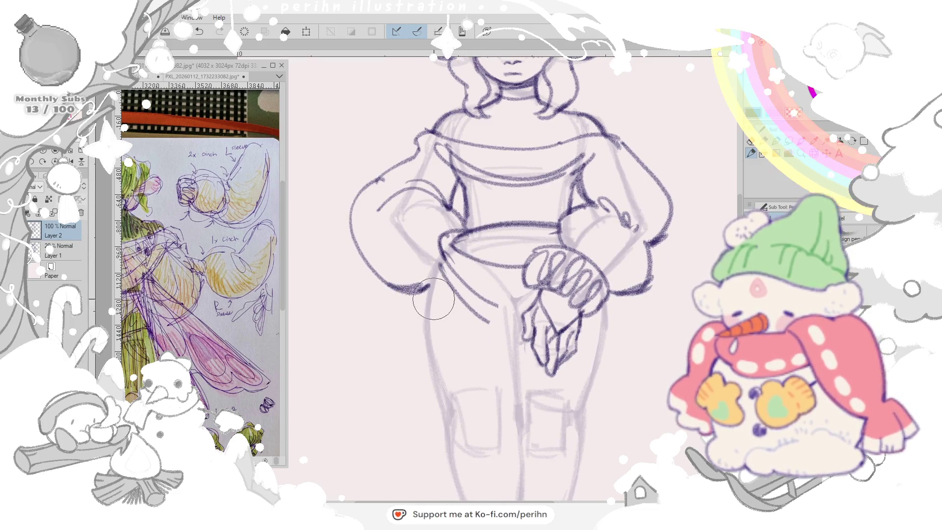
left_click_drag(445, 265, 442, 456)
mouse_move(471, 332)
left_mouse_down()
mouse_move(471, 192)
mouse_move(430, 368)
left_mouse_up()
key("ctrl+z")
left_click_drag(414, 117, 420, 390)
key("ctrl+z")
left_click_drag(412, 111, 404, 419)
- Draw the sash curves and diagonal folds under the hands, the waist line and a line across the belt
left_click_drag(457, 171, 515, 187)
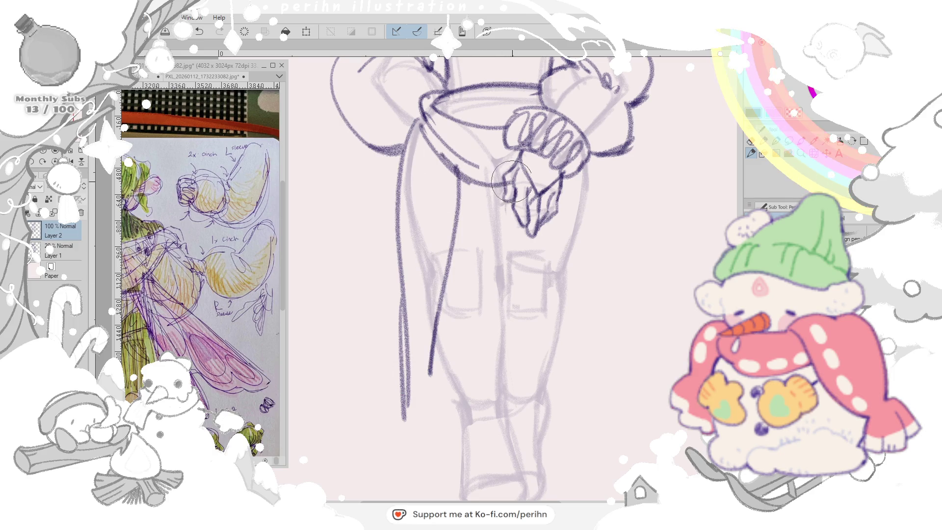
left_click_drag(442, 140, 509, 169)
left_click_drag(422, 107, 493, 159)
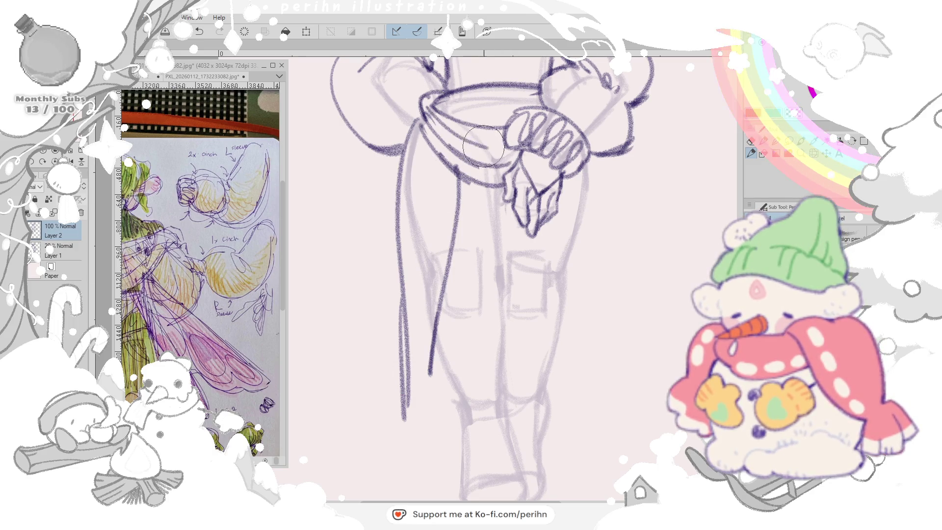
left_click_drag(416, 110, 501, 169)
left_click_drag(431, 106, 500, 105)
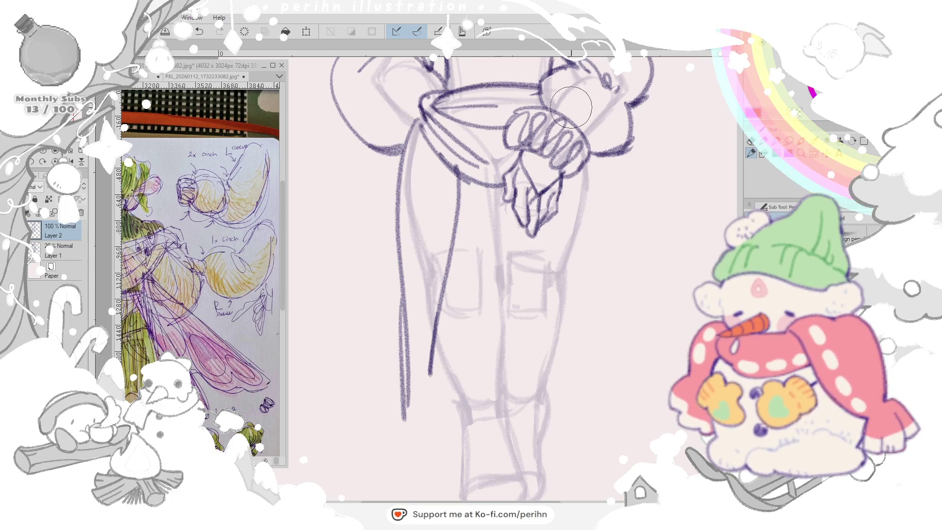
left_click_drag(441, 118, 567, 208)
left_click_drag(560, 176, 490, 181)
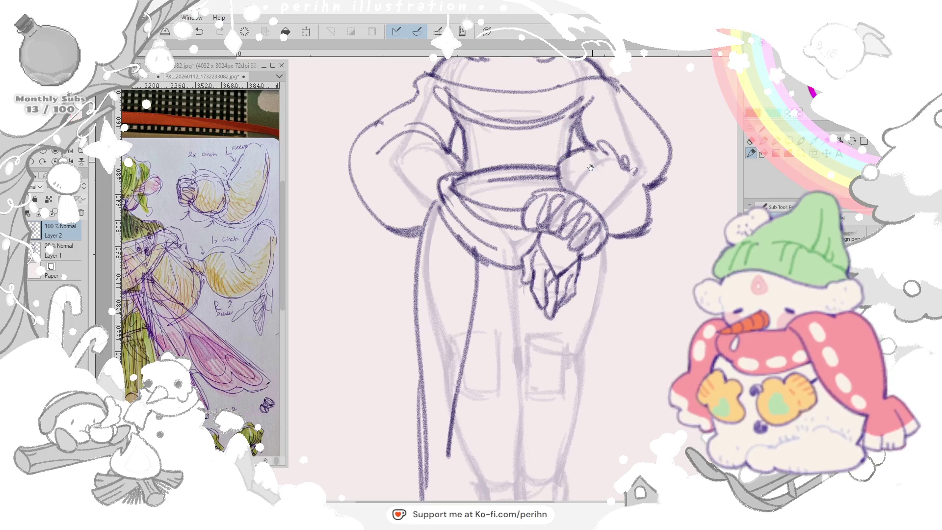
left_click_drag(592, 163, 588, 246)
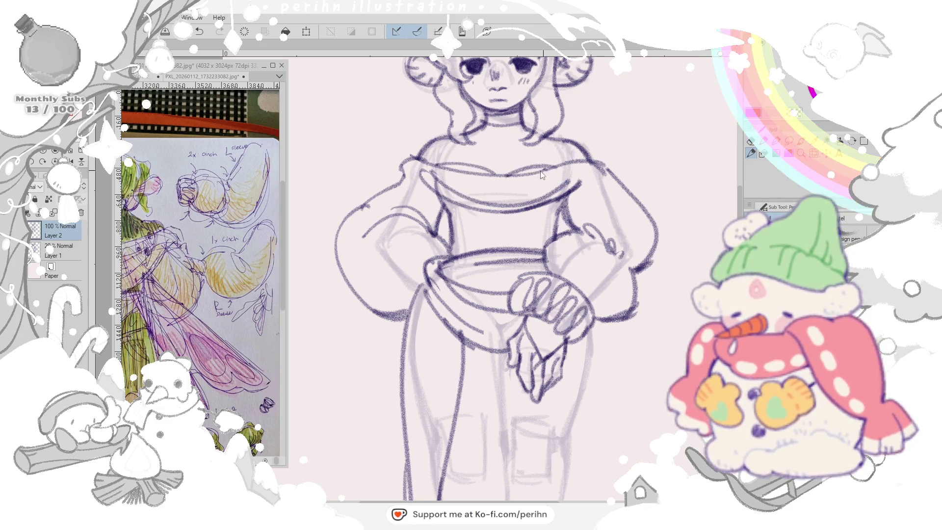
- Switch the reference window to the other full-figure photo
key("p")
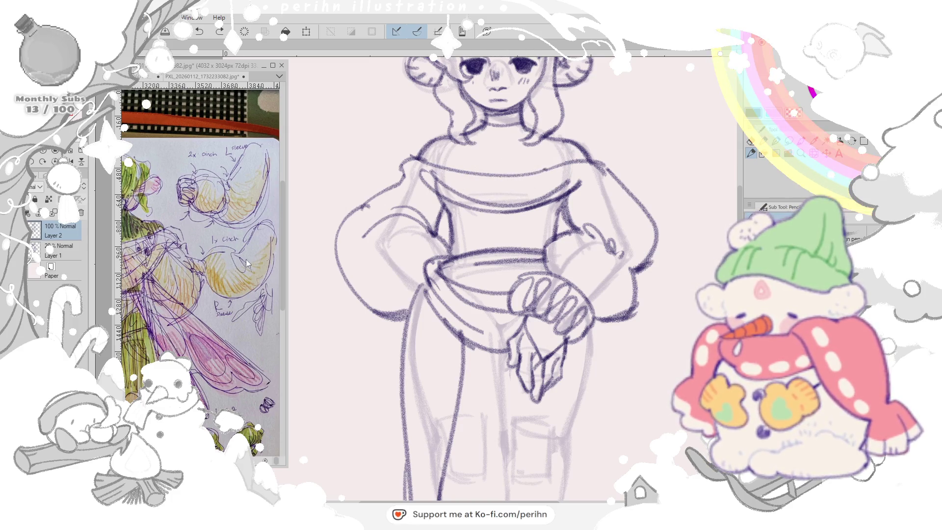
key("ctrl+Tab")
scroll(266, 253, "down", 3)
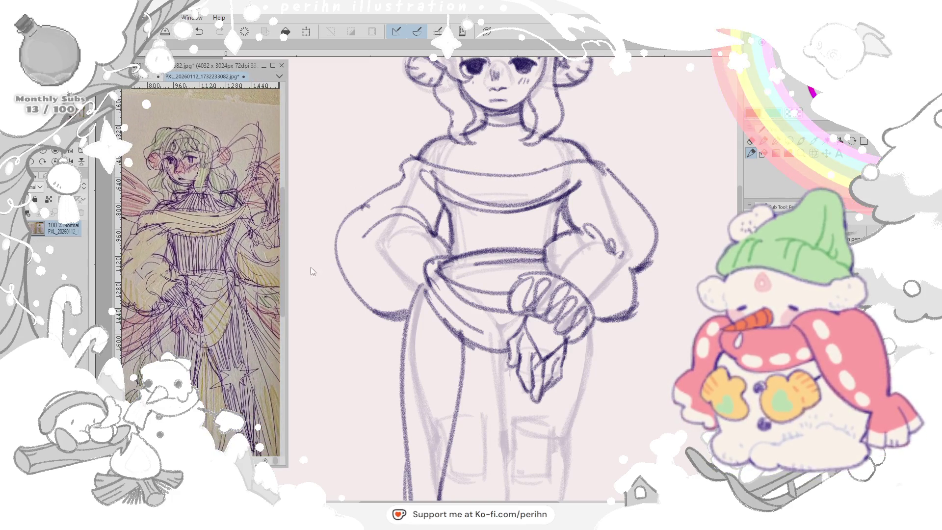
- Rework the sash lines and add vertical and short strokes on the bodice
left_click(503, 192)
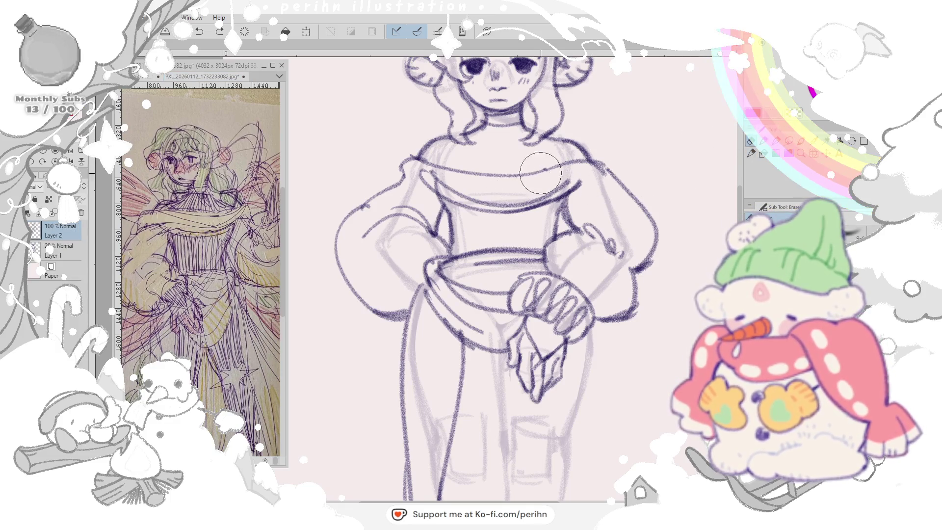
left_click_drag(550, 118, 550, 222)
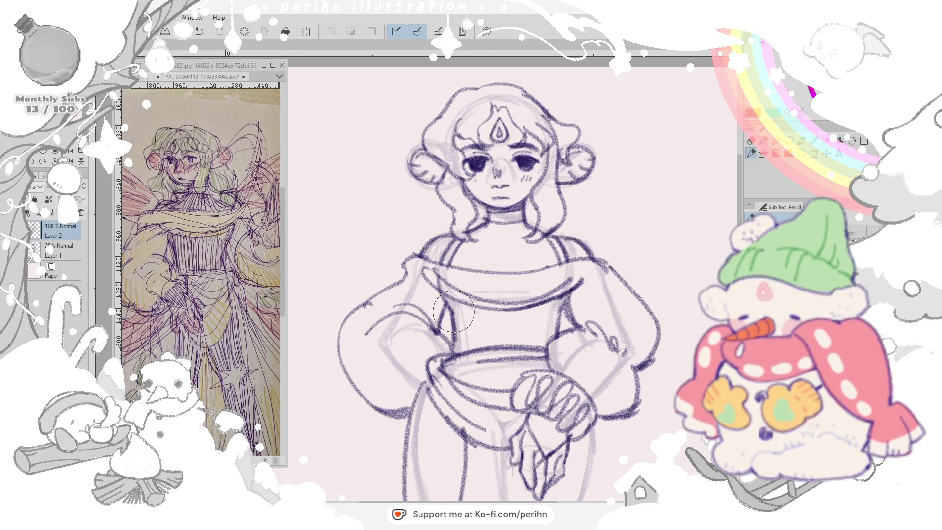
left_click_drag(442, 294, 471, 346)
left_click_drag(456, 309, 494, 350)
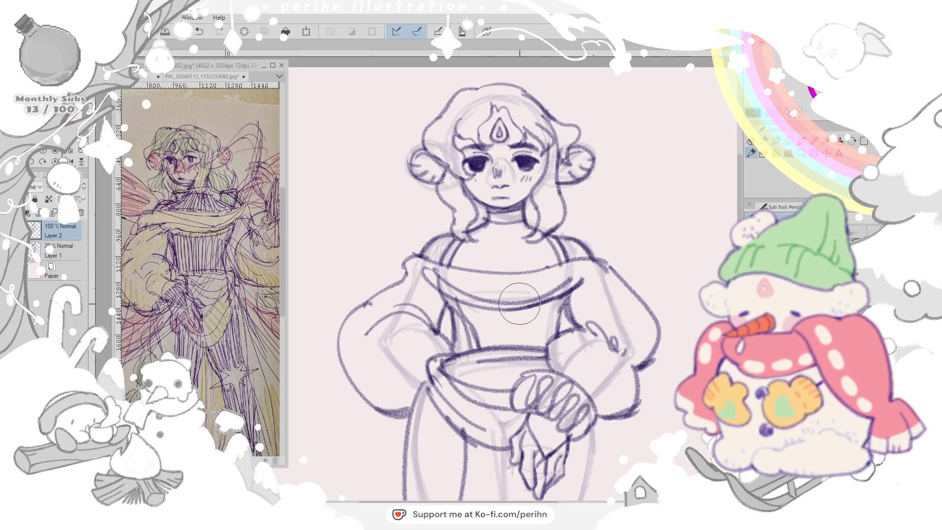
left_click_drag(453, 303, 471, 348)
left_click_drag(545, 287, 530, 343)
left_click_drag(535, 309, 530, 361)
left_click_drag(552, 291, 545, 346)
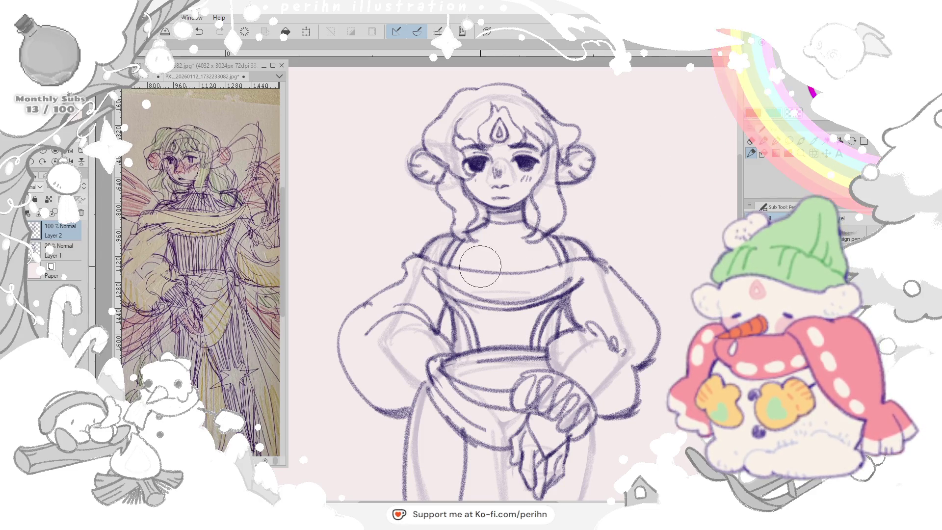
- Hatch the collar and bodice densely from shoulder to shoulder, then undo the trial hatching
mouse_move(423, 236)
left_mouse_down()
mouse_move(441, 272)
mouse_move(460, 275)
left_mouse_up()
mouse_move(471, 229)
left_mouse_down()
mouse_move(475, 276)
mouse_move(485, 280)
left_mouse_up()
mouse_move(501, 228)
left_mouse_down()
mouse_move(497, 283)
mouse_move(515, 283)
left_mouse_up()
mouse_move(537, 228)
left_mouse_down()
mouse_move(534, 283)
mouse_move(549, 281)
left_mouse_up()
mouse_move(570, 236)
left_mouse_down()
mouse_move(567, 261)
mouse_move(585, 257)
left_mouse_up()
left_click_drag(471, 306, 461, 342)
mouse_move(442, 306)
left_mouse_down()
mouse_move(445, 368)
mouse_move(468, 350)
left_mouse_up()
mouse_move(482, 305)
left_mouse_down()
mouse_move(486, 361)
mouse_move(507, 353)
left_mouse_up()
mouse_move(516, 313)
left_mouse_down()
mouse_move(519, 361)
mouse_move(534, 350)
left_mouse_up()
left_click_drag(545, 309, 552, 349)
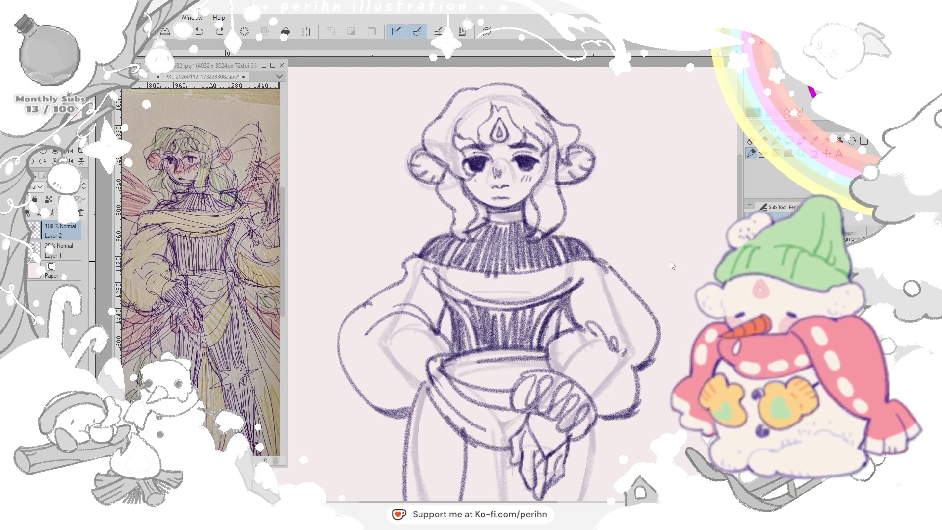
key("ctrl+z")
key("ctrl+z")
key("ctrl+z")
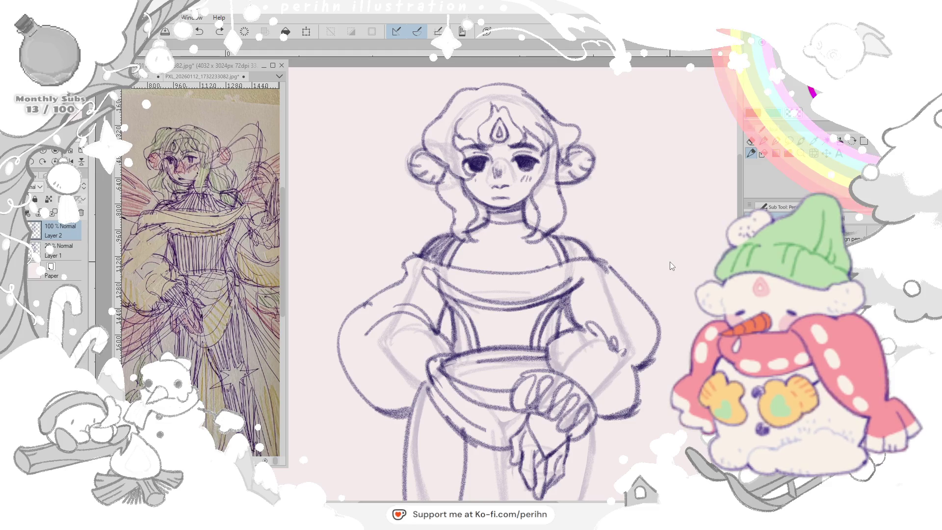
key("ctrl+z")
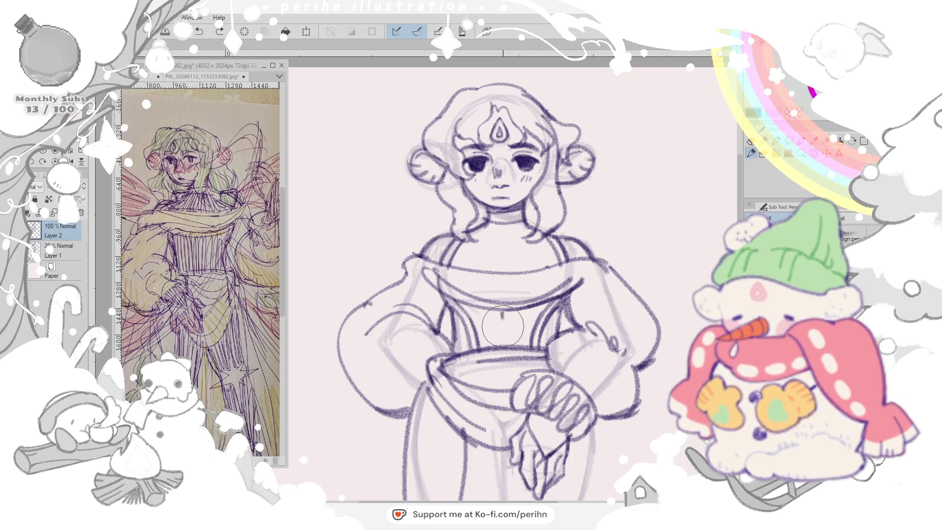
- Draw vertical seam lines down the bodice centre
left_click_drag(500, 313, 501, 353)
left_click_drag(508, 295, 516, 357)
mouse_move(523, 272)
left_mouse_down()
mouse_move(519, 335)
mouse_move(505, 346)
left_mouse_up()
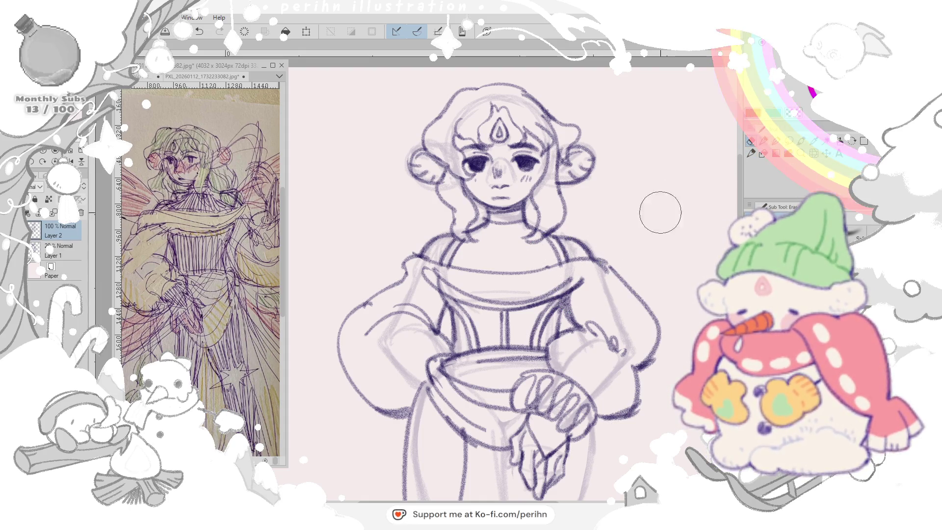
scroll(681, 193, "down", 8)
- Draw the inner leg line with knee mark, the boot side and toe, and the long outer left leg line
left_click_drag(501, 158, 492, 258)
left_click_drag(491, 170, 492, 377)
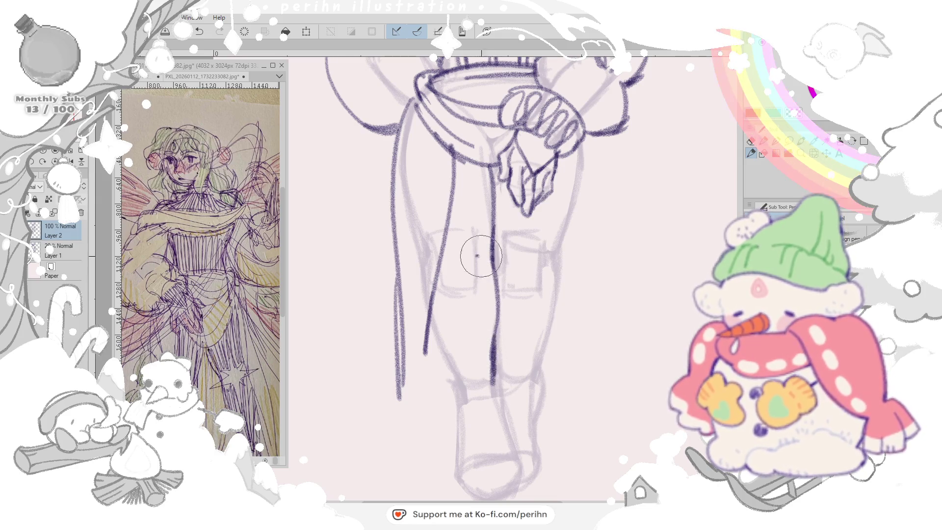
mouse_move(431, 308)
left_mouse_down()
mouse_move(450, 382)
mouse_move(490, 389)
mouse_move(490, 400)
left_mouse_up()
scroll(456, 421, "down", 3)
left_click_drag(491, 294, 503, 403)
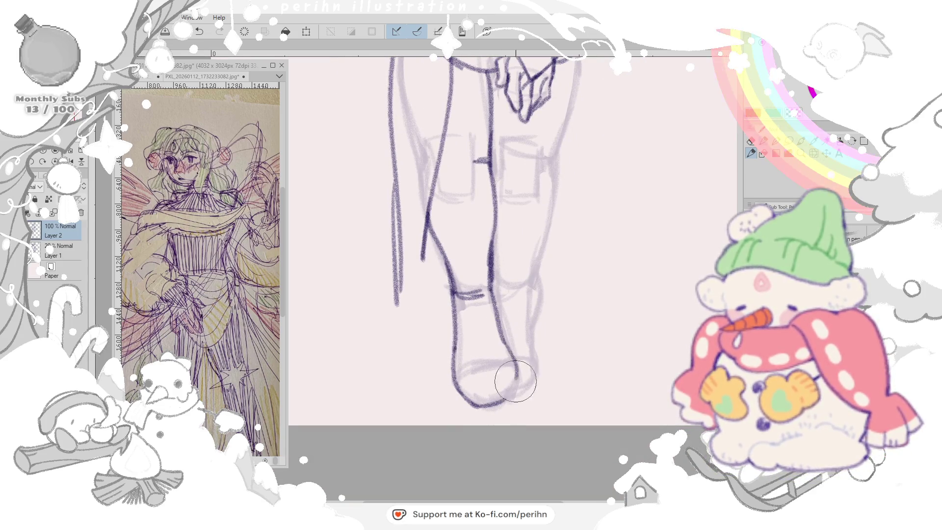
left_click_drag(460, 368, 515, 368)
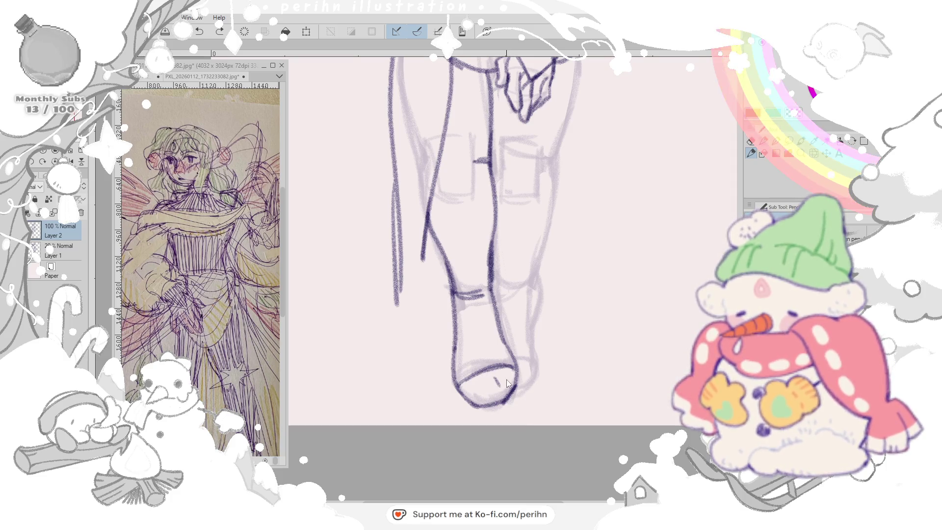
mouse_move(494, 379)
left_mouse_down()
mouse_move(492, 397)
mouse_move(508, 397)
left_mouse_up()
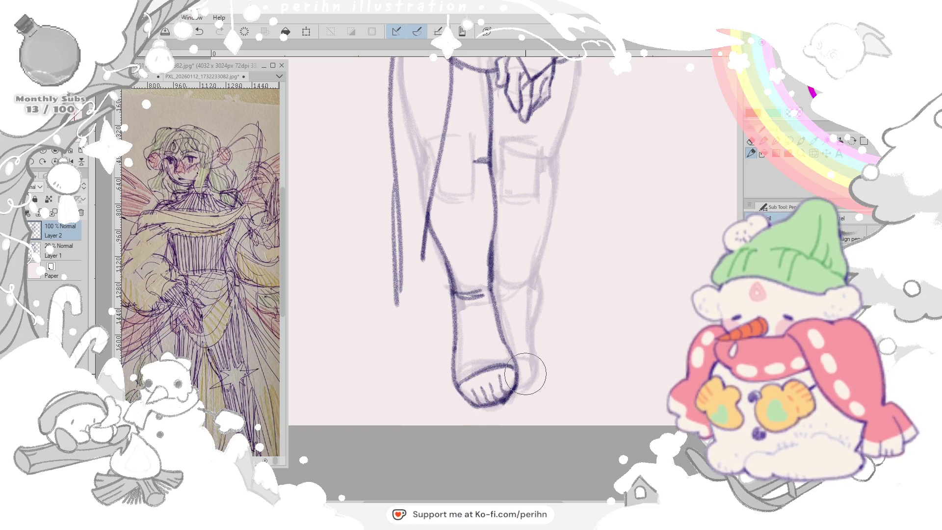
scroll(498, 158, "up", 5)
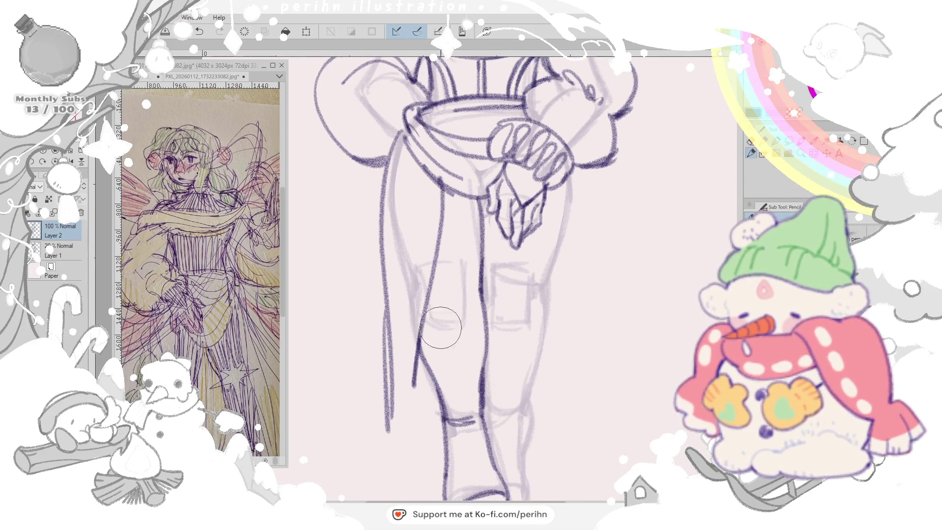
left_click_drag(416, 341, 390, 464)
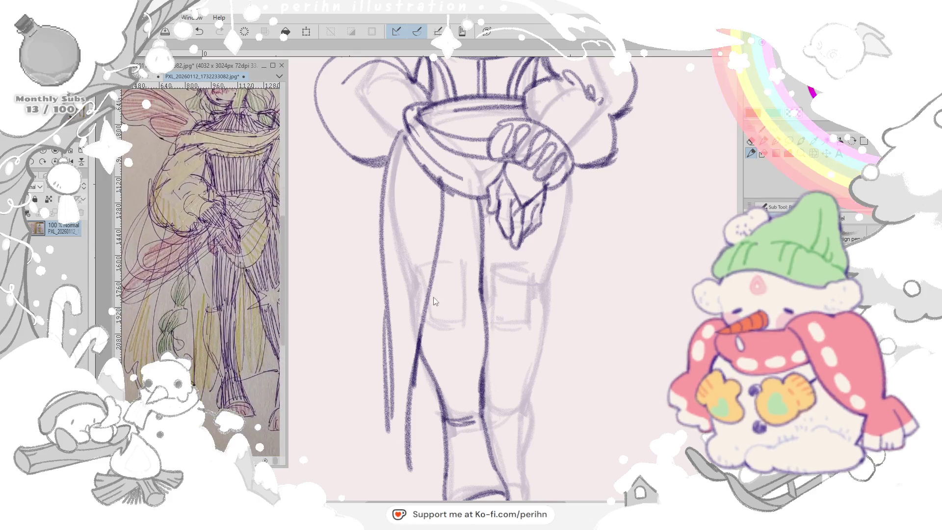
scroll(479, 280, "down", 3)
- Erase and redraw the left thigh, calf, shin and foot with fabric folds at the ankle
left_click_drag(471, 140, 420, 413)
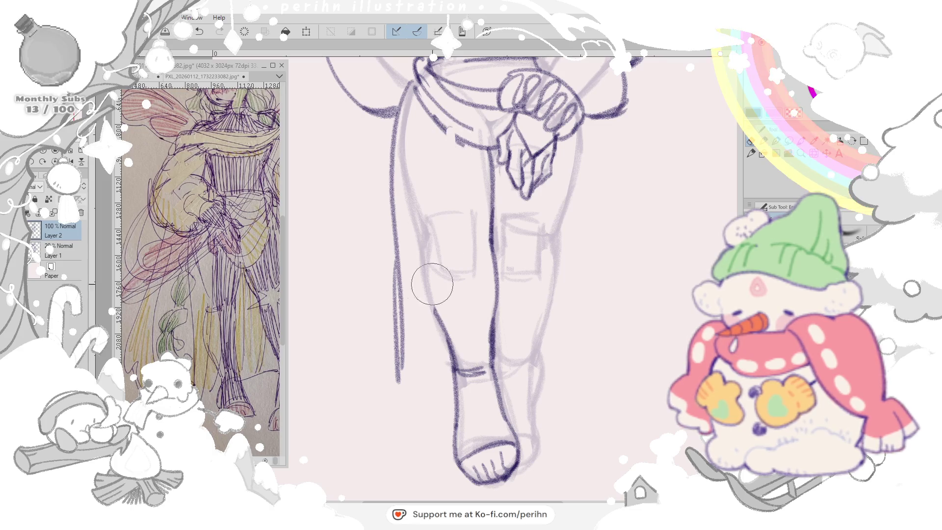
left_click_drag(452, 147, 423, 332)
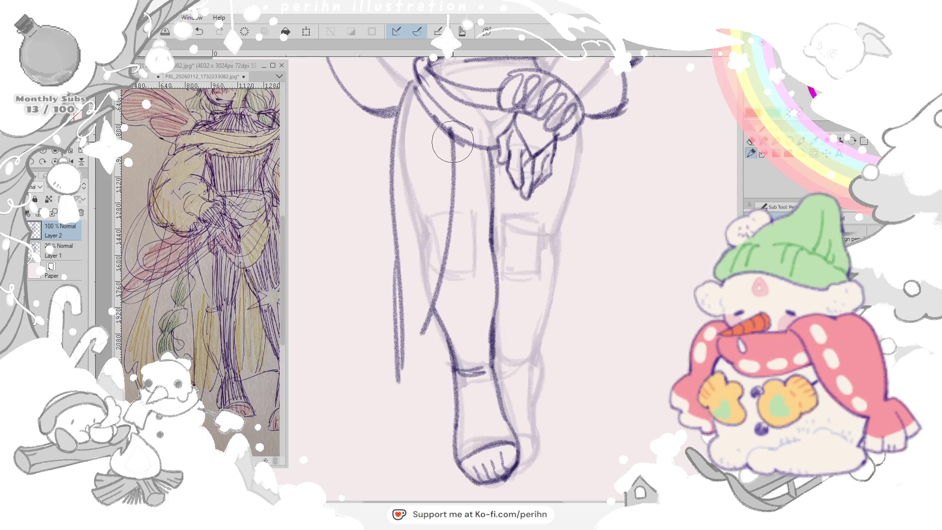
left_click_drag(425, 190, 416, 368)
left_click_drag(415, 317, 409, 425)
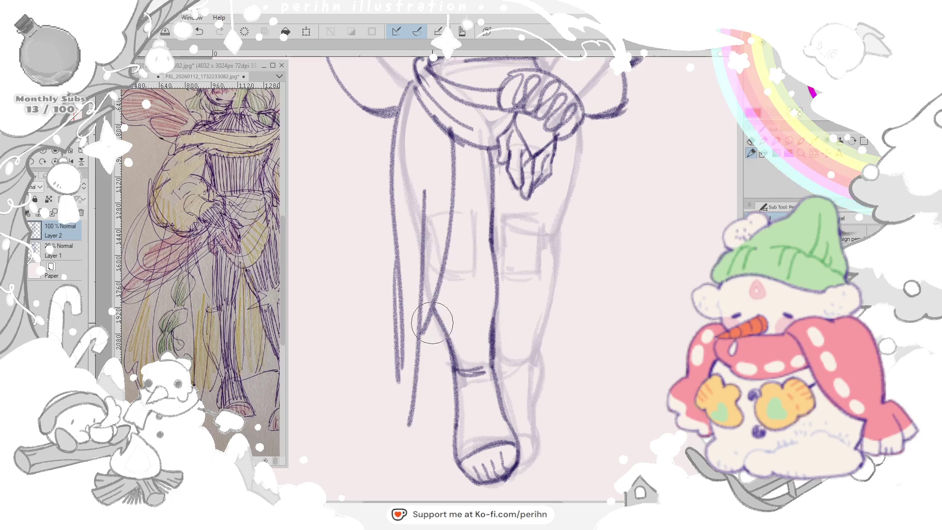
mouse_move(403, 346)
left_mouse_down()
mouse_move(376, 434)
mouse_move(412, 424)
left_mouse_up()
left_click_drag(368, 448, 409, 427)
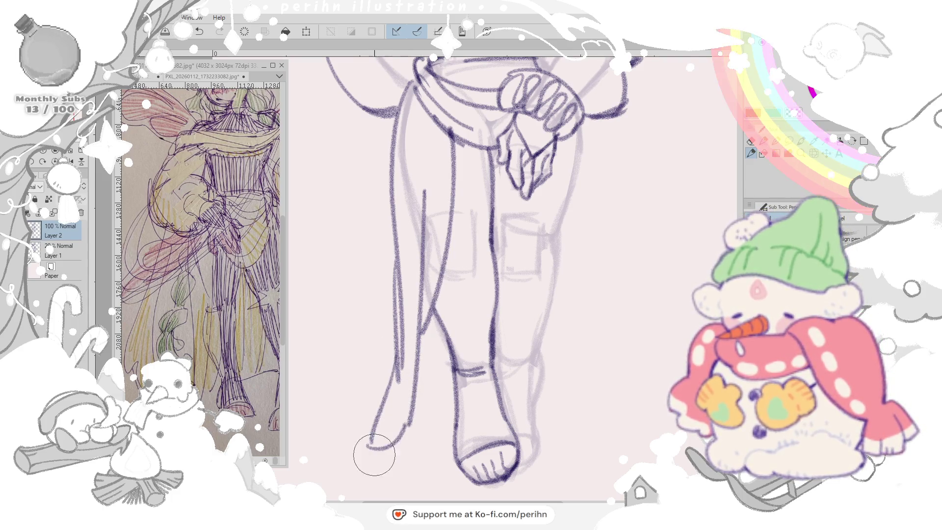
mouse_move(441, 346)
left_mouse_down()
mouse_move(412, 424)
mouse_move(453, 390)
left_mouse_up()
left_click_drag(434, 316, 452, 383)
mouse_move(441, 331)
left_mouse_down()
mouse_move(427, 383)
mouse_move(482, 374)
left_mouse_up()
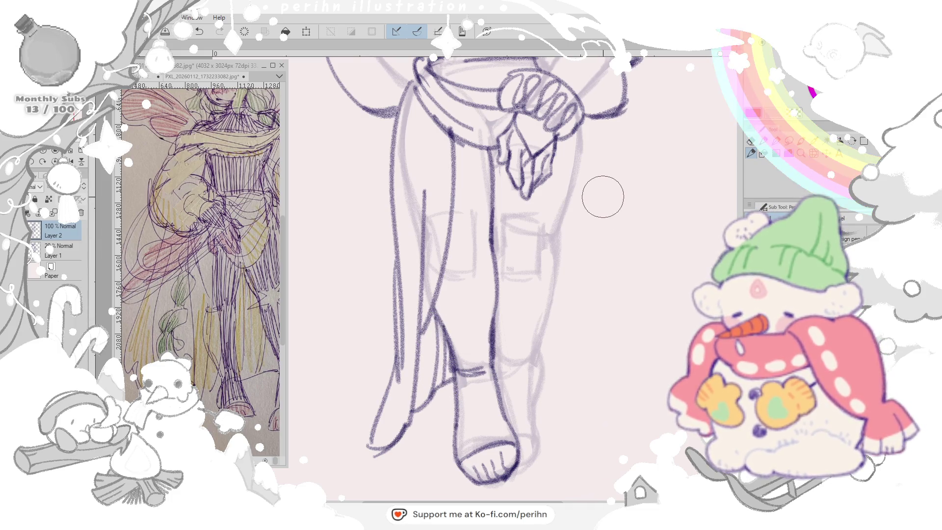
- Sketch the cape edge and inner lines falling beside the right leg, undoing bad strokes
left_click_drag(561, 141, 565, 317)
left_click_drag(579, 129, 572, 346)
key("ctrl+z")
left_click_drag(581, 122, 573, 359)
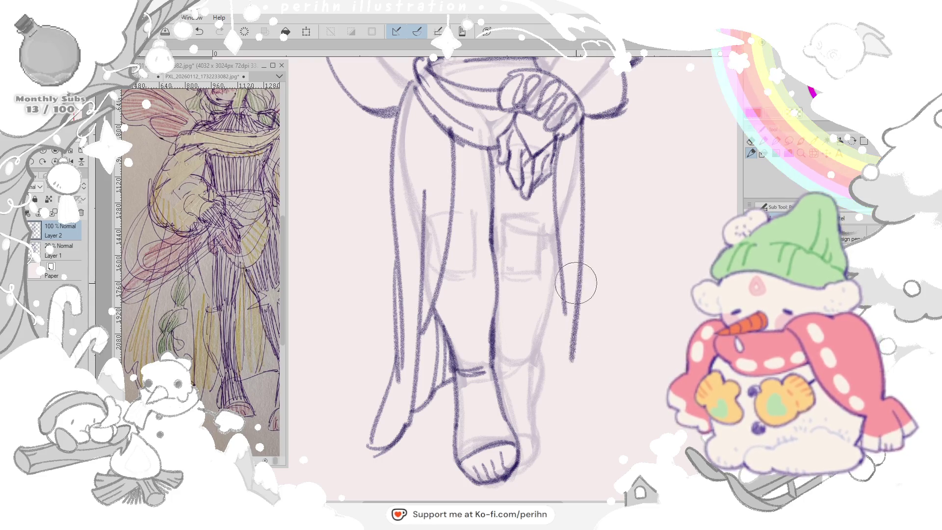
key("ctrl+z")
left_click_drag(582, 118, 604, 401)
left_click_drag(563, 265, 593, 390)
left_click_drag(569, 297, 580, 429)
key("ctrl+z")
- Add trailing ribbon strands to the right drapery, rework the thigh pocket and start the charm below the hand
left_click_drag(549, 309, 622, 420)
left_click_drag(581, 336, 629, 431)
left_click_drag(551, 339, 625, 427)
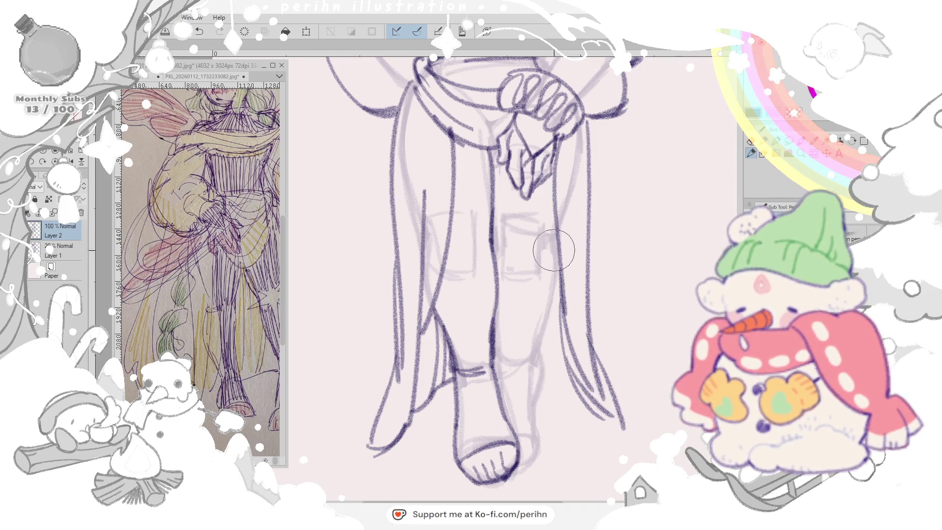
left_click_drag(516, 251, 526, 294)
mouse_move(531, 221)
left_mouse_down()
mouse_move(537, 280)
mouse_move(523, 246)
left_mouse_up()
left_click_drag(507, 196, 523, 229)
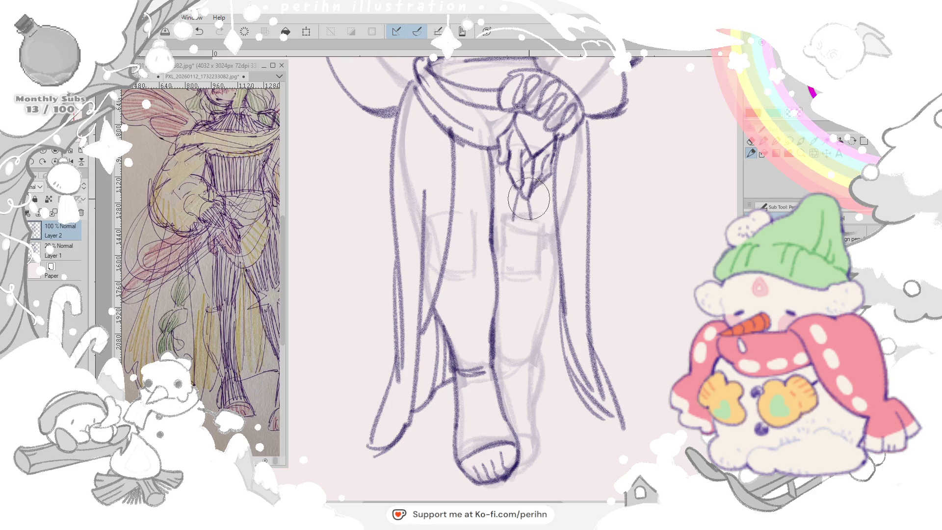
mouse_move(533, 213)
left_mouse_down()
mouse_move(544, 224)
mouse_move(503, 225)
left_mouse_up()
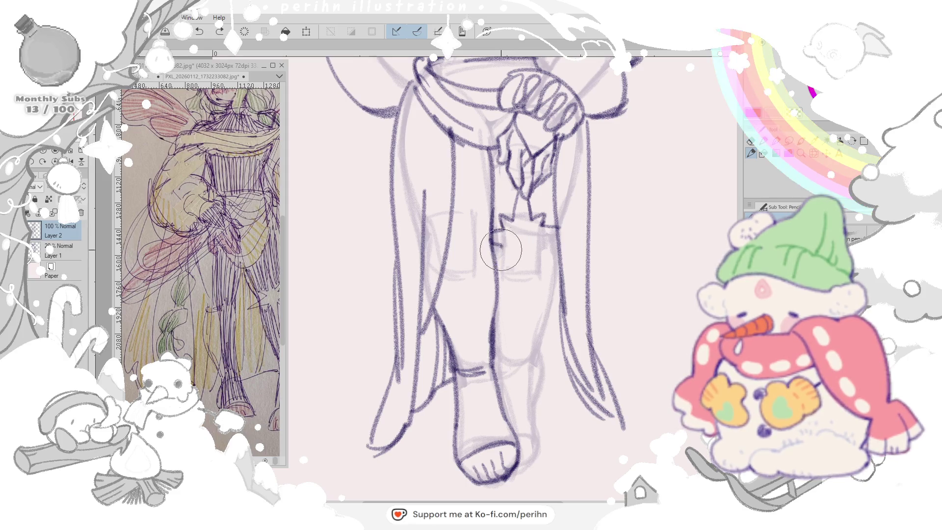
- Sketch the star charm's V-shaped point beneath the hands and shape its right spike
left_click_drag(509, 246, 521, 293)
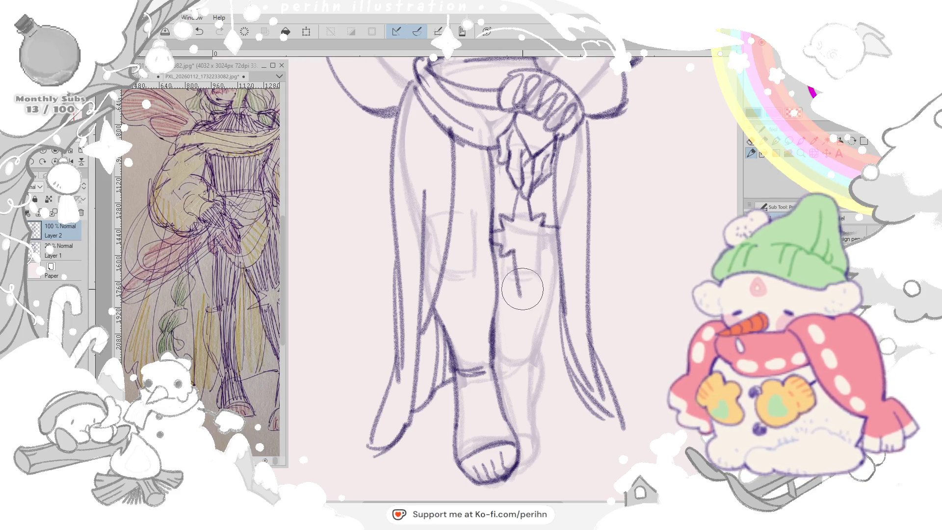
key("ctrl+z")
mouse_move(510, 244)
left_mouse_down()
mouse_move(533, 247)
mouse_move(526, 298)
left_mouse_up()
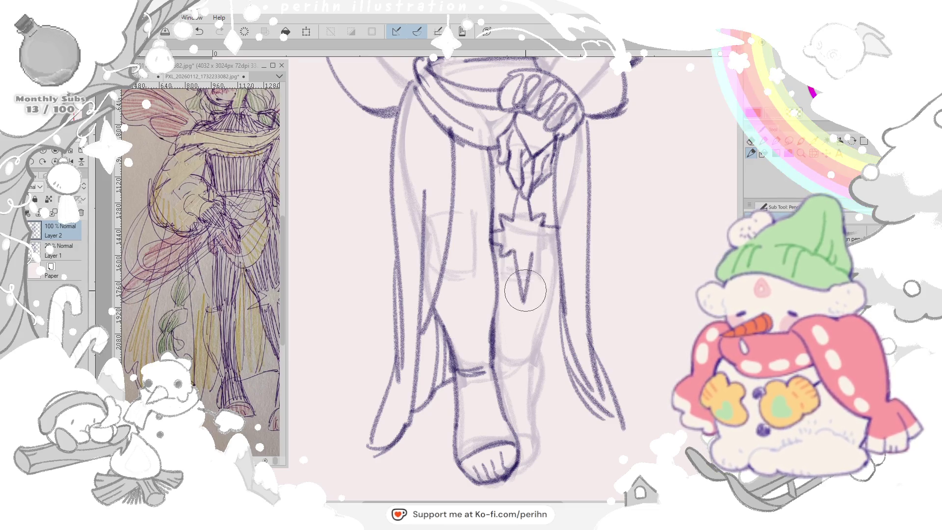
left_click_drag(531, 255, 559, 237)
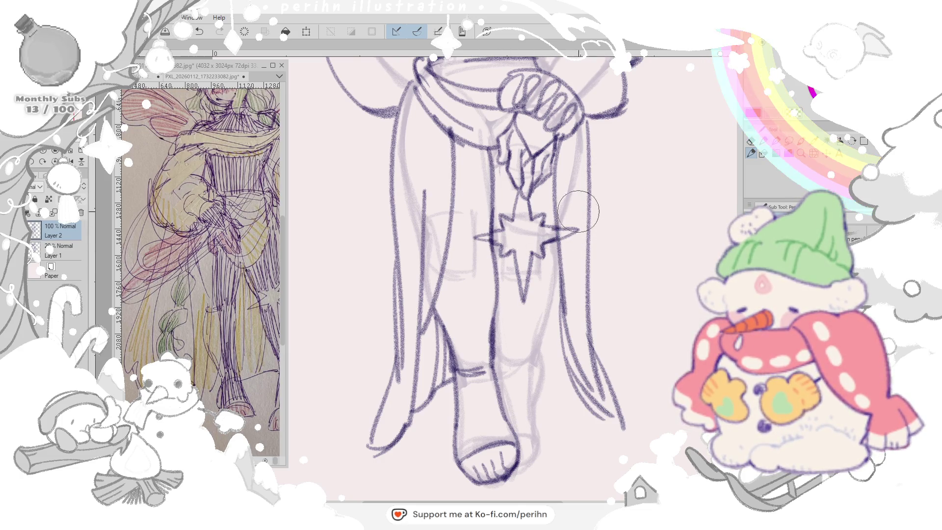
left_click_drag(544, 251, 575, 234)
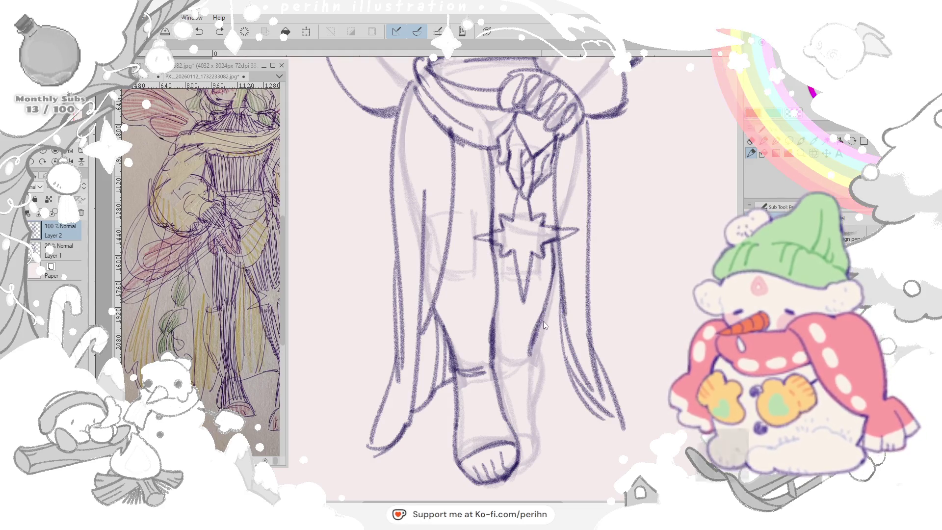
- Darken the inner right leg line and the shin from knee to ankle
mouse_move(546, 265)
left_mouse_down()
mouse_move(536, 331)
mouse_move(508, 357)
left_mouse_up()
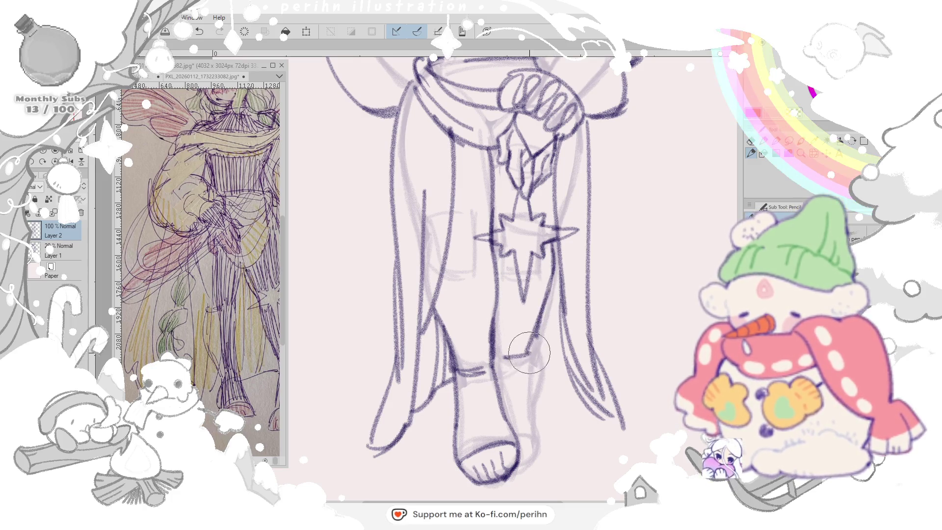
left_click_drag(545, 295, 535, 357)
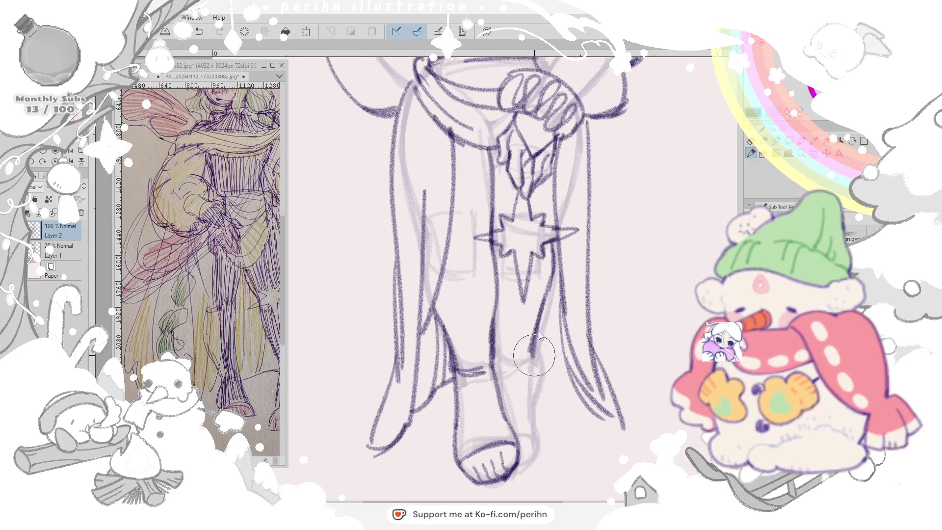
left_click_drag(544, 272, 519, 361)
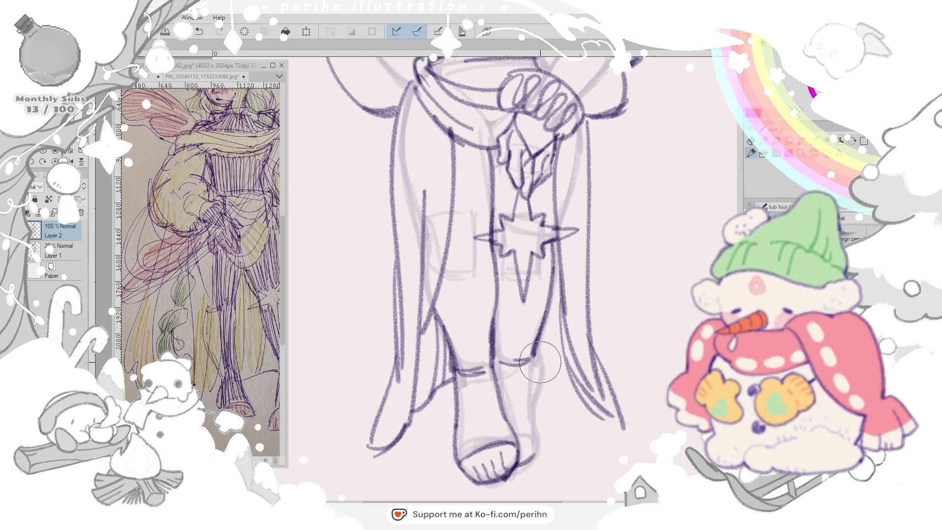
left_click_drag(536, 361, 526, 441)
left_click_drag(530, 397, 534, 463)
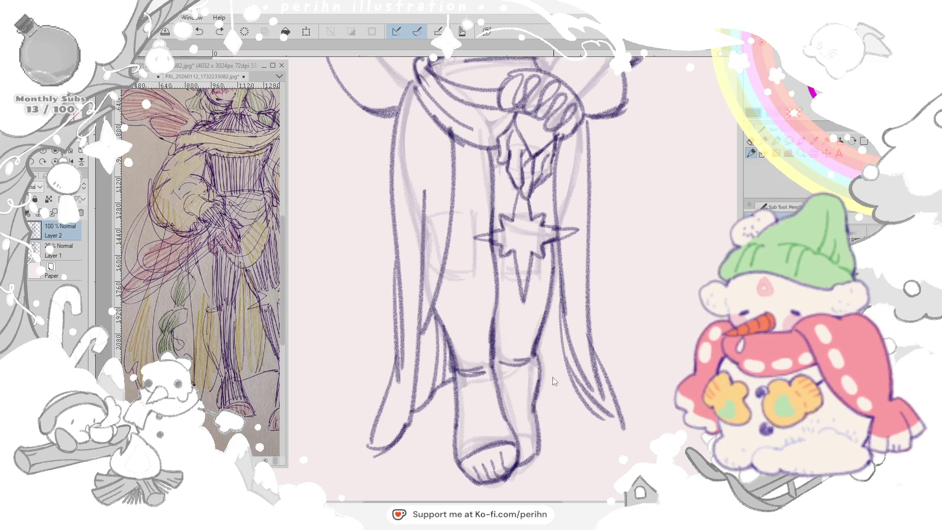
left_click_drag(516, 361, 537, 460)
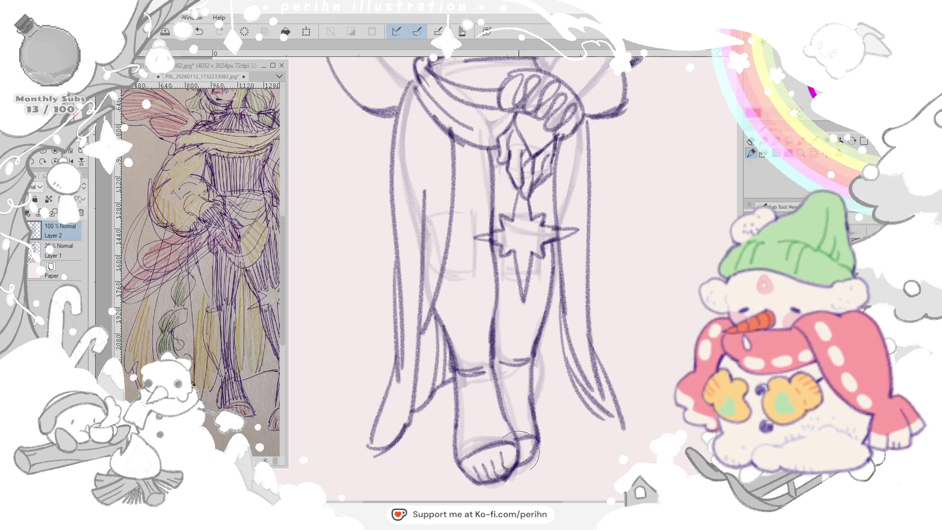
- Add toe lines to the right foot and darken the right cape fold
left_click_drag(493, 452, 515, 475)
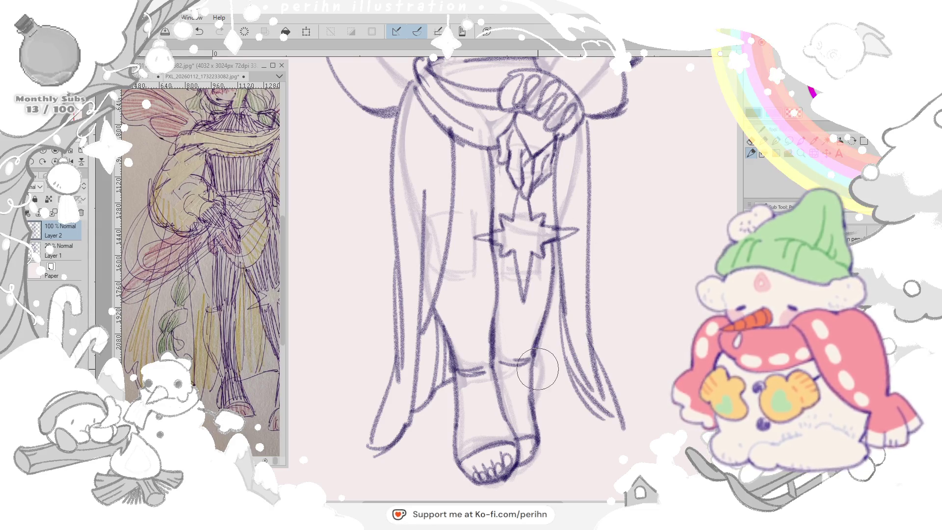
left_click_drag(546, 330, 567, 388)
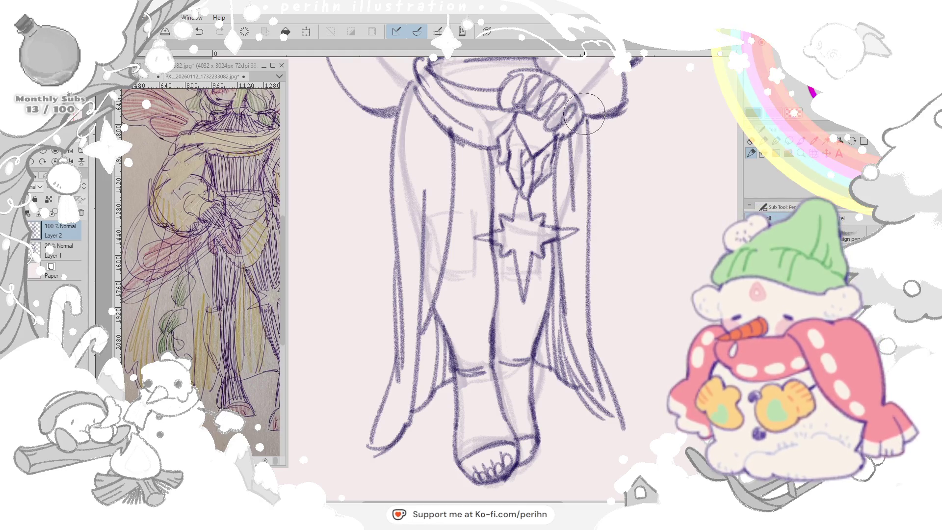
scroll(588, 110, "up", 5)
scroll(655, 109, "down", 3)
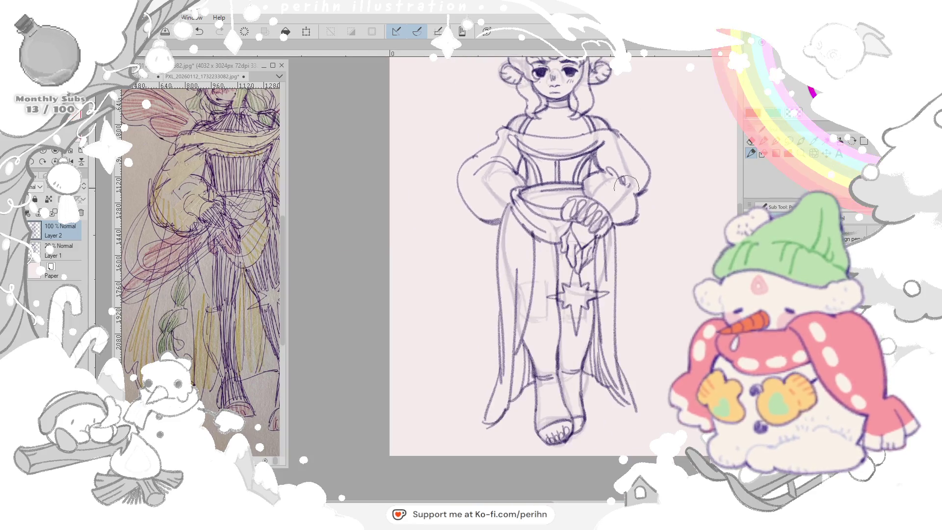
scroll(603, 238, "down", 2)
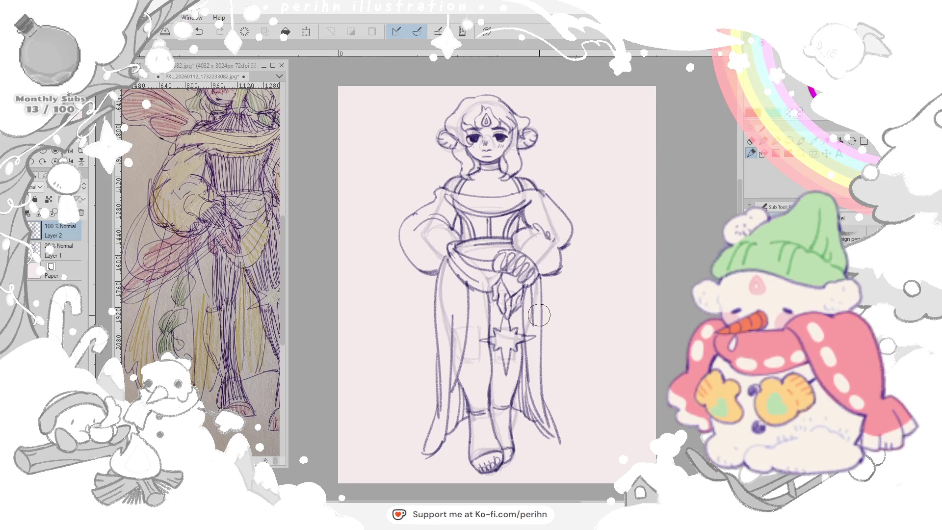
scroll(538, 316, "up", 2)
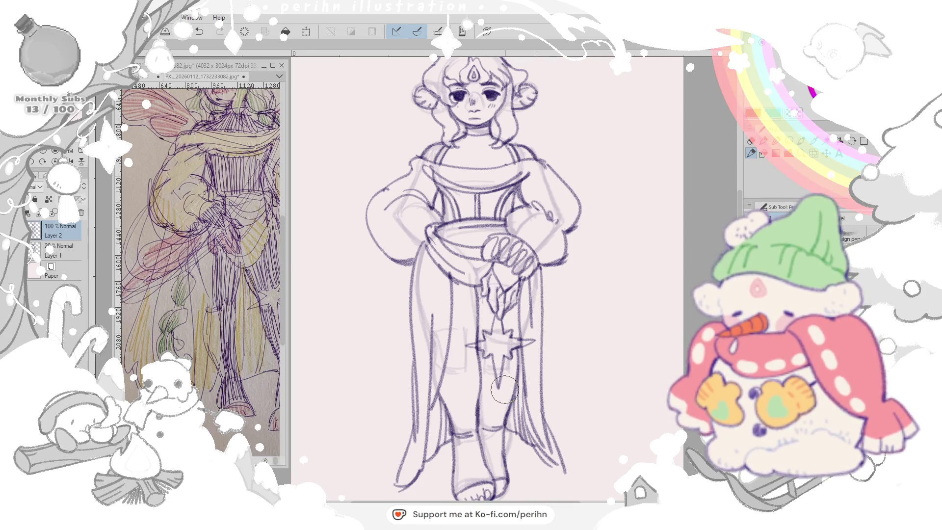
scroll(505, 391, "up", 2)
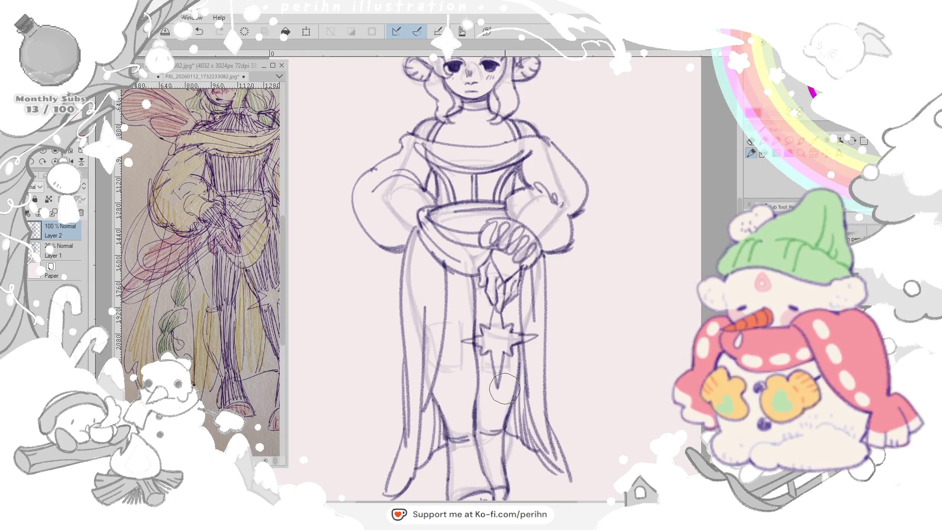
left_click_drag(514, 324, 515, 239)
- Hatch and rework the toe lines and add a short line on the left leg
left_click_drag(457, 423, 490, 423)
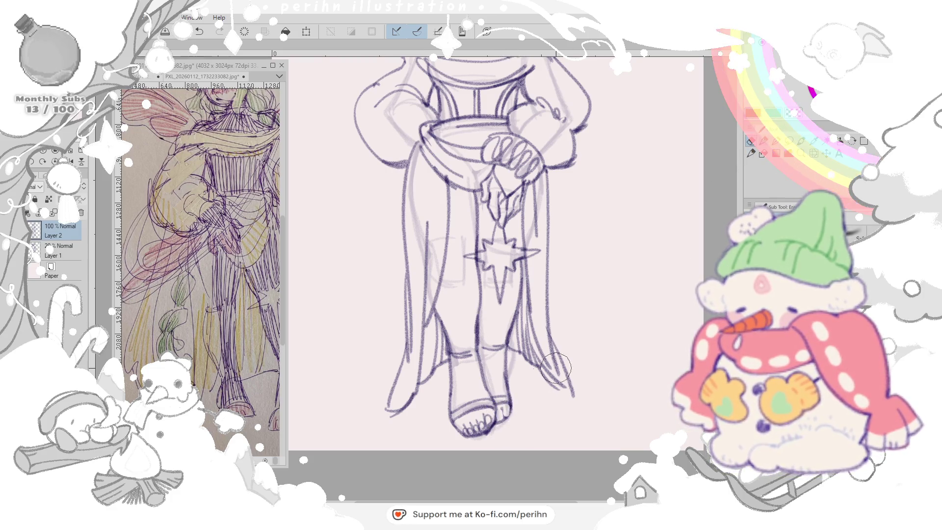
mouse_move(503, 410)
left_mouse_down()
mouse_move(493, 427)
mouse_move(505, 420)
left_mouse_up()
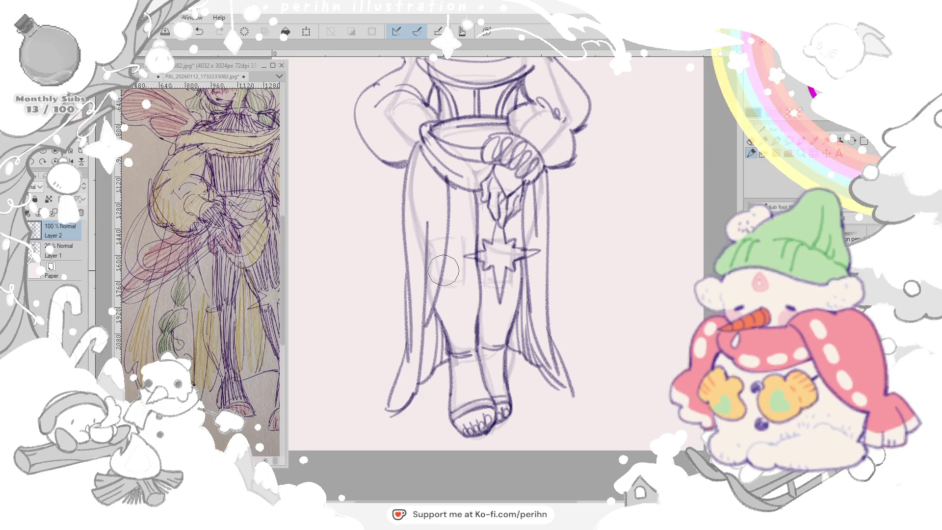
left_click_drag(439, 277, 457, 285)
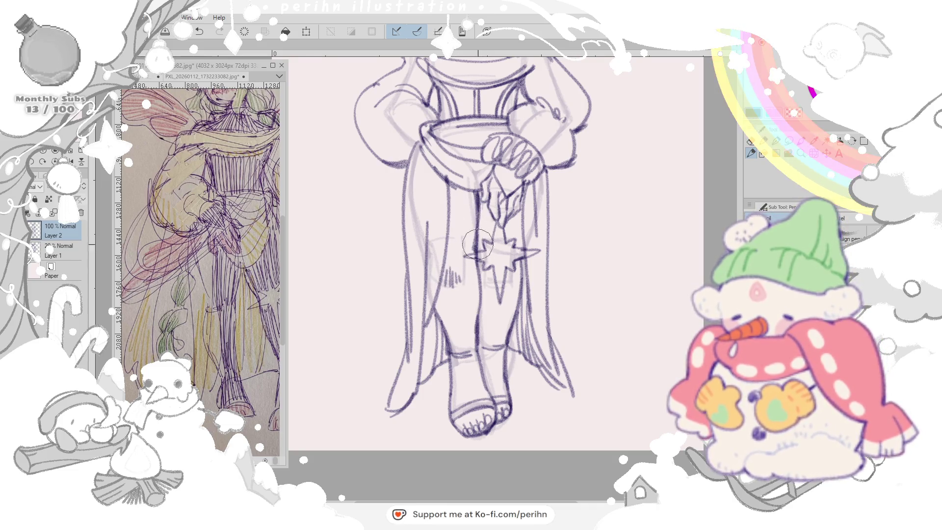
- Erase the stray lines inside the star charm
left_click(749, 145)
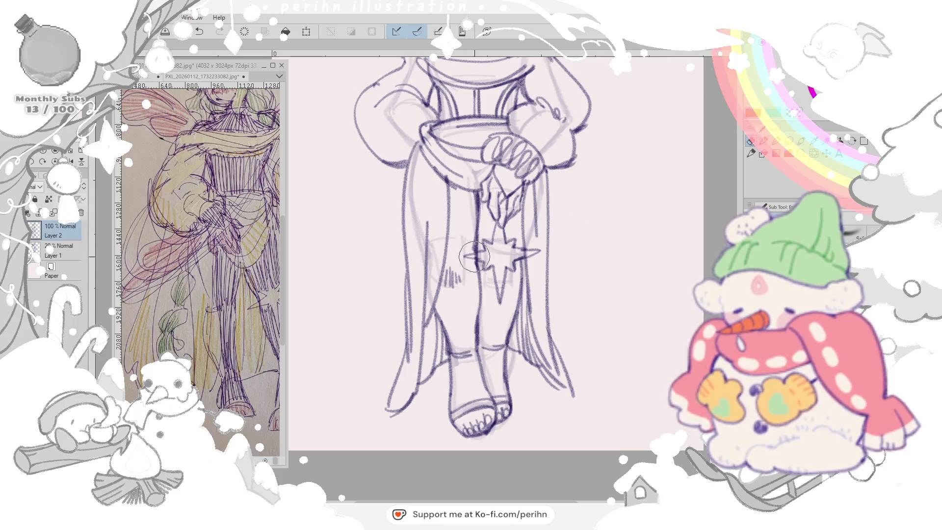
left_click_drag(471, 261, 517, 252)
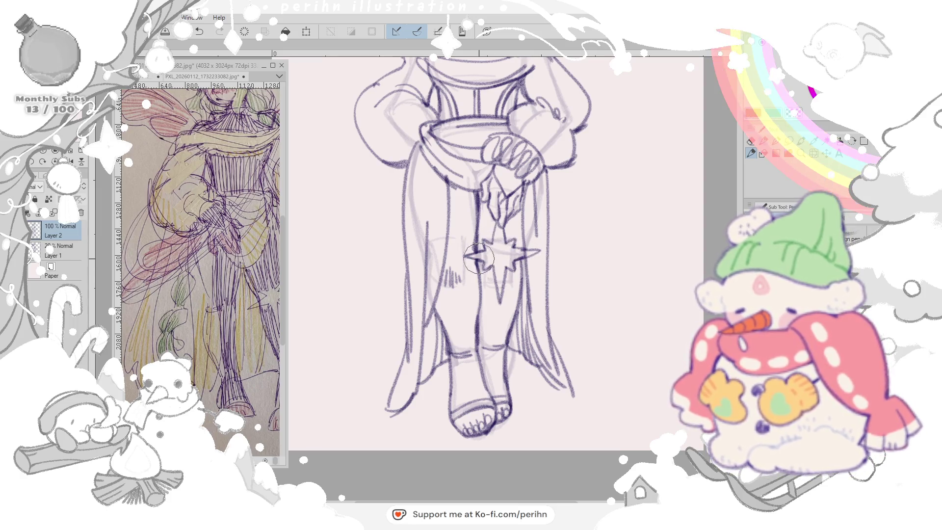
left_click_drag(497, 269, 504, 243)
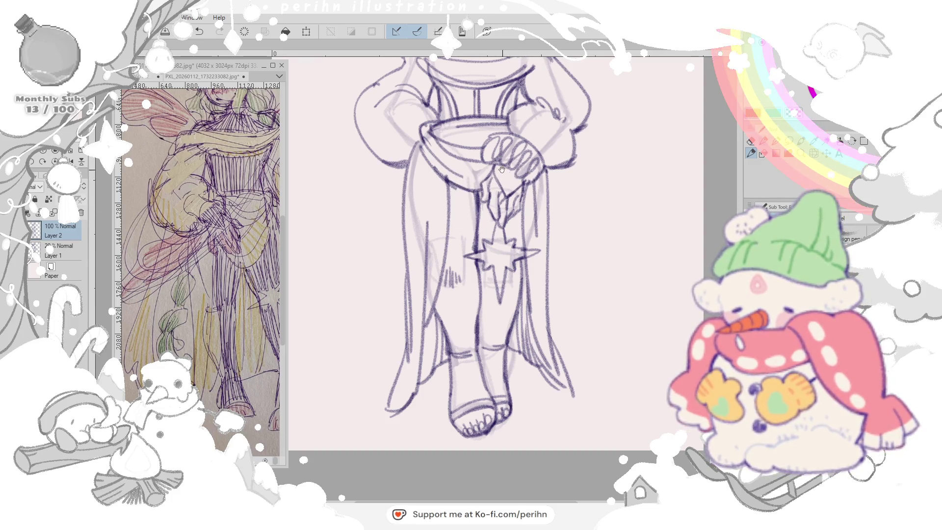
scroll(515, 181, "down", 3)
- Lighten the bowl-shaped waist fold, then redraw its upper rim and the clasped hands
left_click(749, 146)
left_click_drag(456, 225, 497, 232)
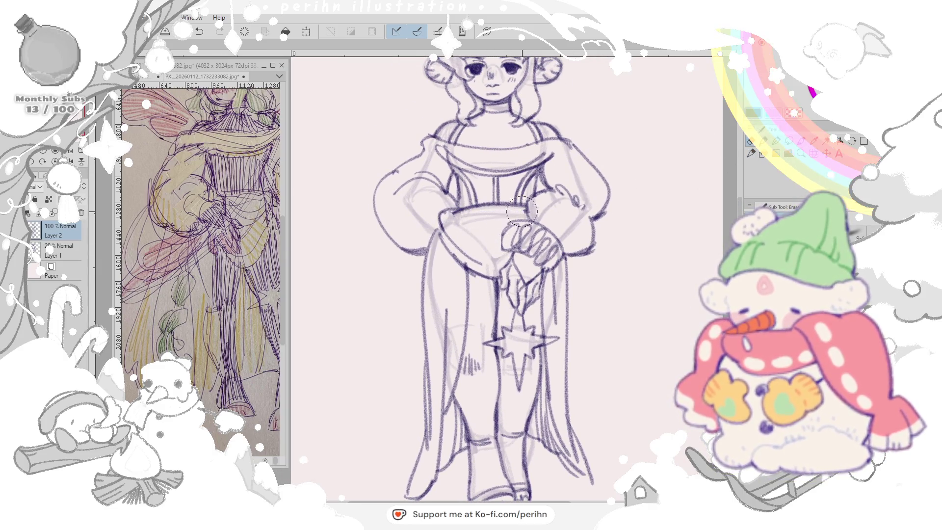
left_click_drag(452, 214, 517, 234)
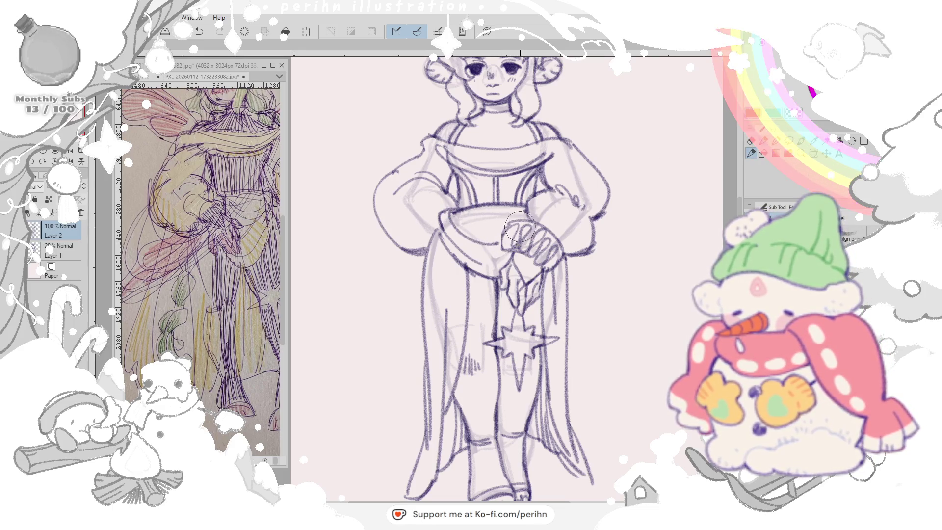
mouse_move(450, 222)
left_mouse_down()
mouse_move(501, 250)
mouse_move(454, 250)
mouse_move(453, 302)
left_mouse_up()
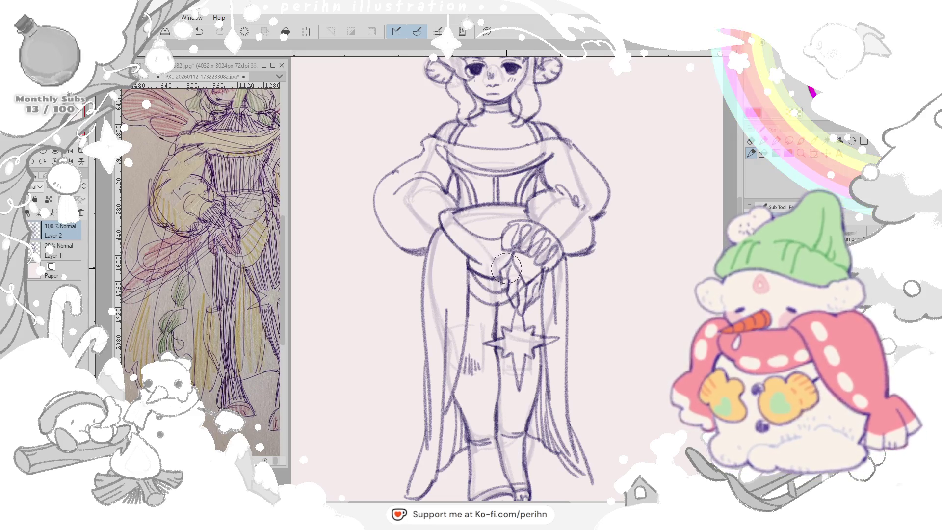
- Add sash fold lines around the hands and start a long cape line from the left shoulder
left_click(752, 152)
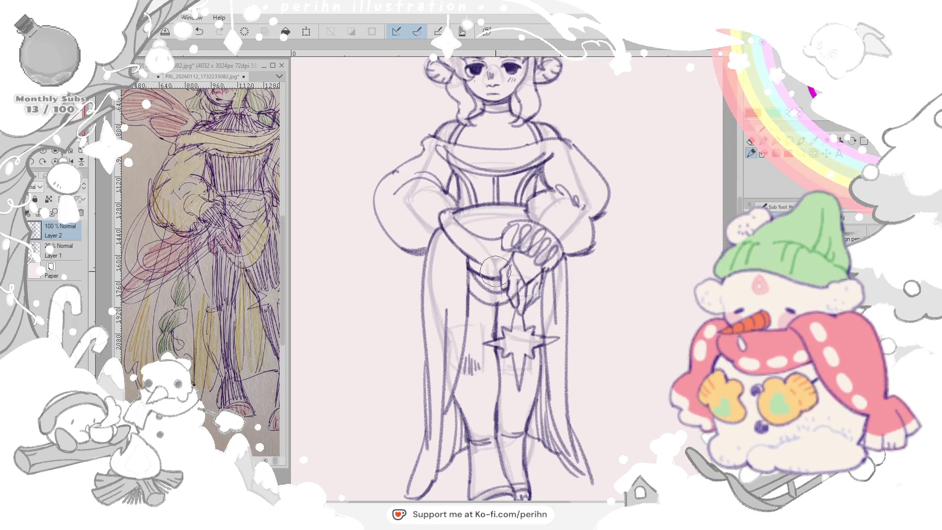
mouse_move(442, 214)
left_mouse_down()
mouse_move(516, 221)
mouse_move(486, 243)
mouse_move(508, 273)
left_mouse_up()
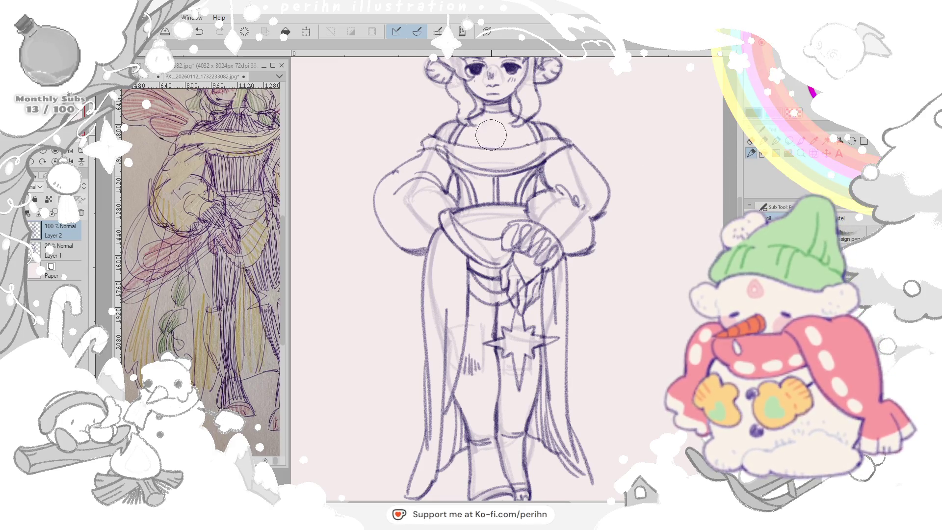
left_click_drag(430, 132, 345, 416)
- Try several sweeping cape-edge strokes down the left side, undoing each attempt
key("ctrl+z")
left_click_drag(418, 143, 337, 401)
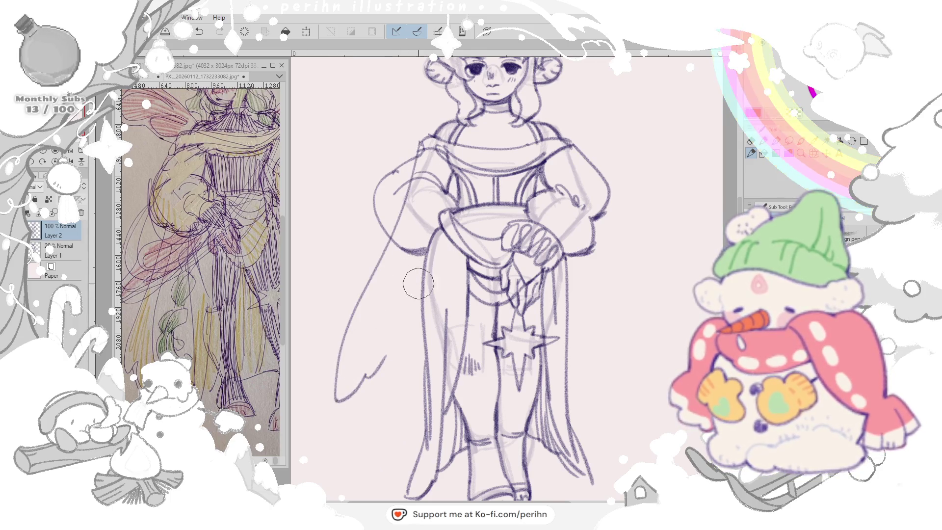
key("ctrl+z")
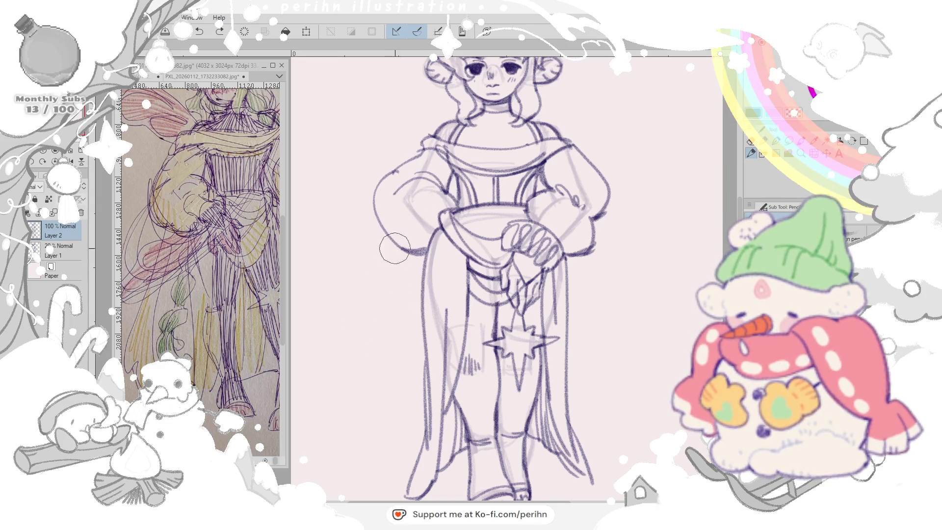
left_click_drag(412, 195, 372, 390)
key("ctrl+z")
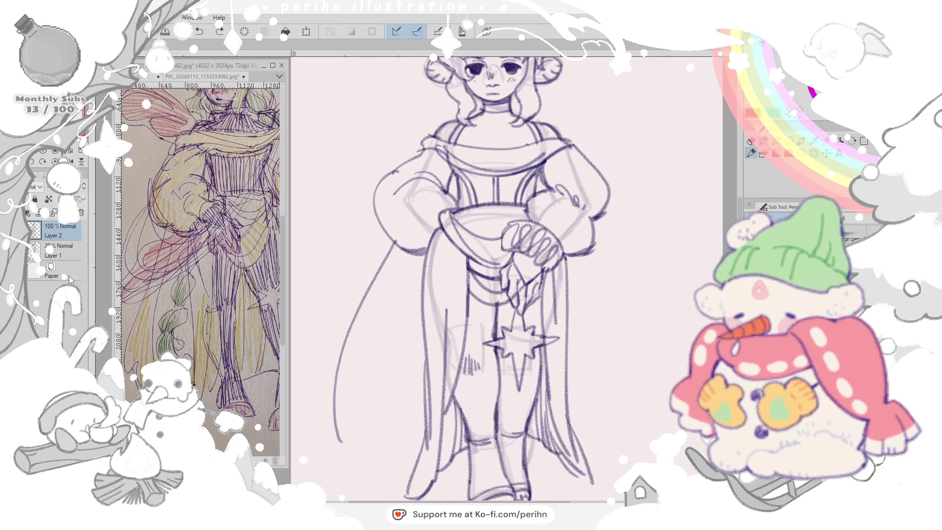
mouse_move(416, 254)
left_mouse_down()
mouse_move(405, 331)
mouse_move(368, 383)
mouse_move(350, 464)
left_mouse_up()
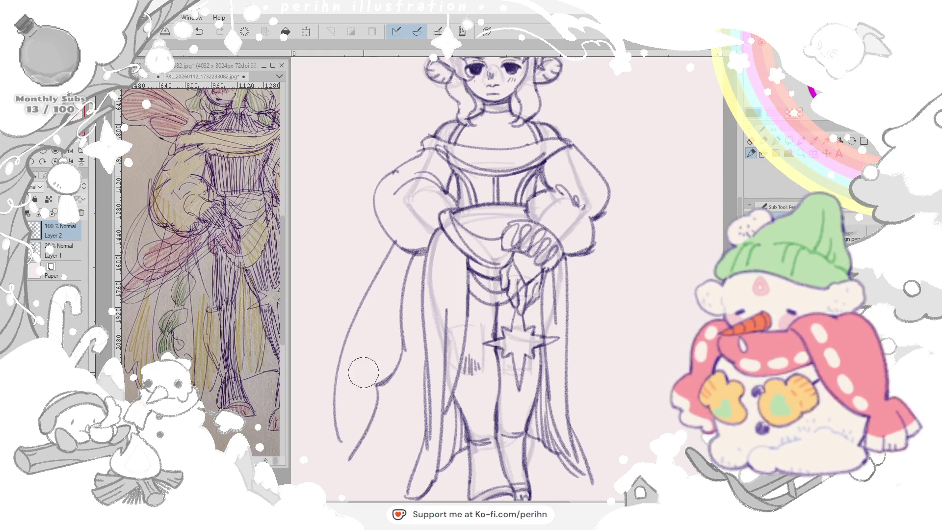
key("ctrl+z")
key("ctrl+z")
key("ctrl+z")
key("ctrl+z")
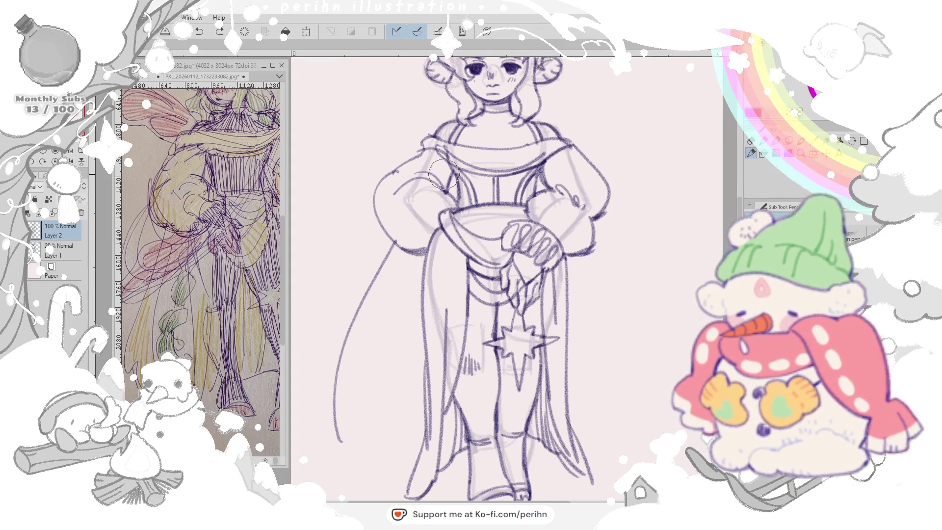
- Erase and redraw the left shoulder outline, then sketch and clear strokes at the right armhole
mouse_move(407, 177)
left_mouse_down()
mouse_move(419, 159)
mouse_move(386, 192)
mouse_move(402, 159)
mouse_move(441, 143)
left_mouse_up()
mouse_move(376, 199)
left_mouse_down()
mouse_move(413, 155)
mouse_move(449, 196)
mouse_move(460, 166)
left_mouse_up()
left_click_drag(529, 166, 527, 198)
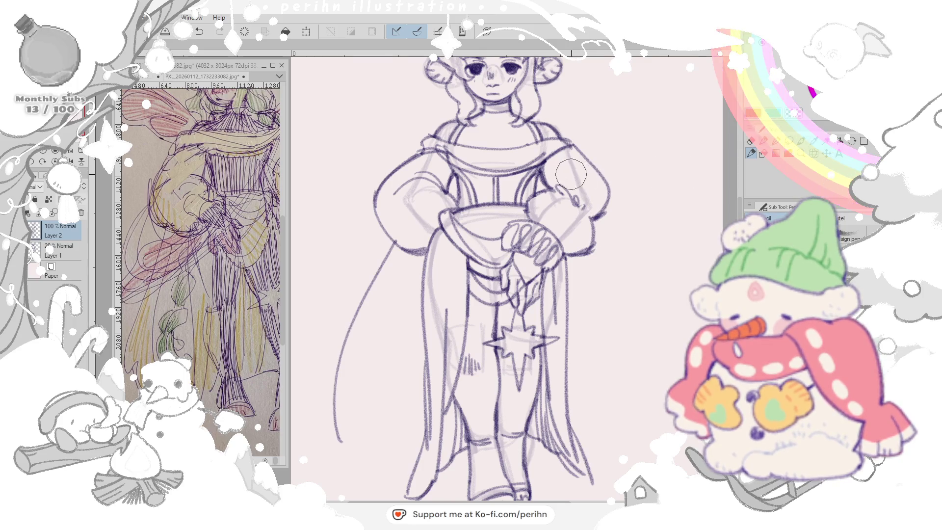
mouse_move(553, 166)
left_mouse_down()
mouse_move(560, 190)
mouse_move(572, 191)
left_mouse_up()
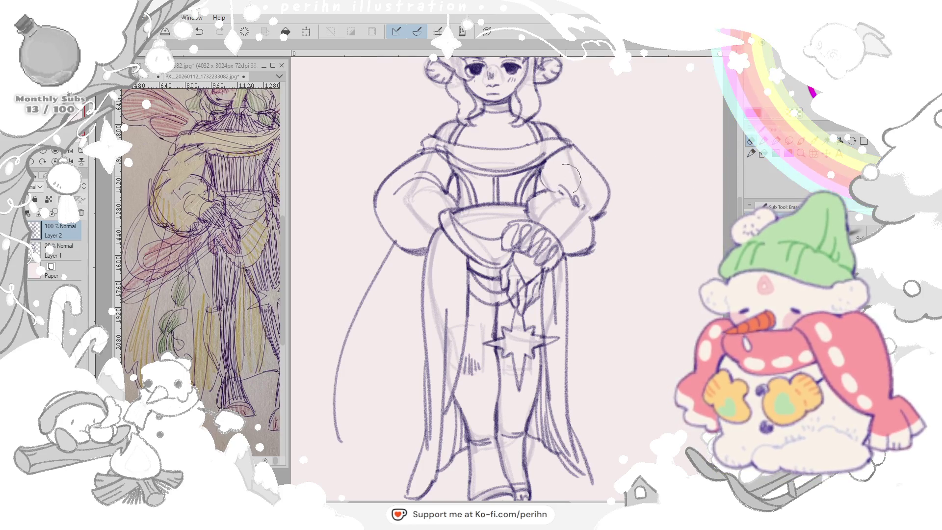
- Clean strokes at the right armhole and add short lines near the right elbow
key("p")
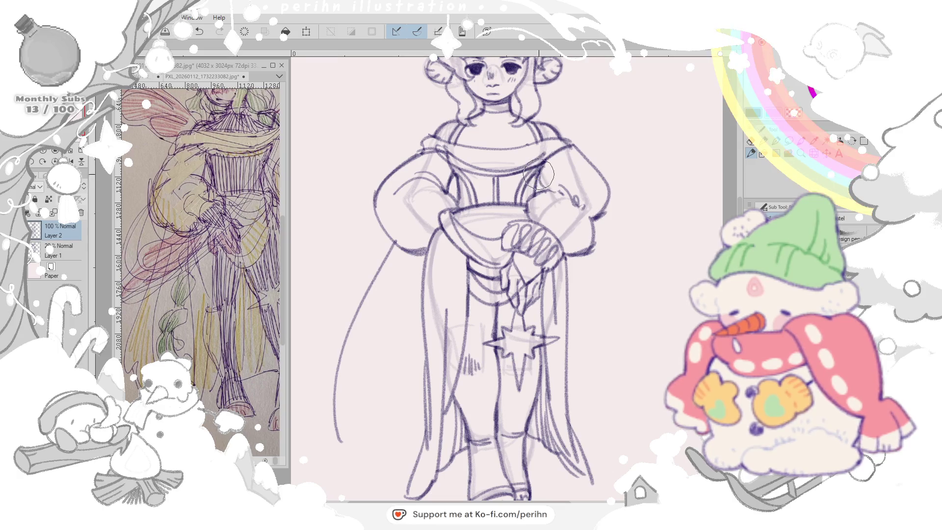
key("e")
left_click_drag(536, 166, 545, 193)
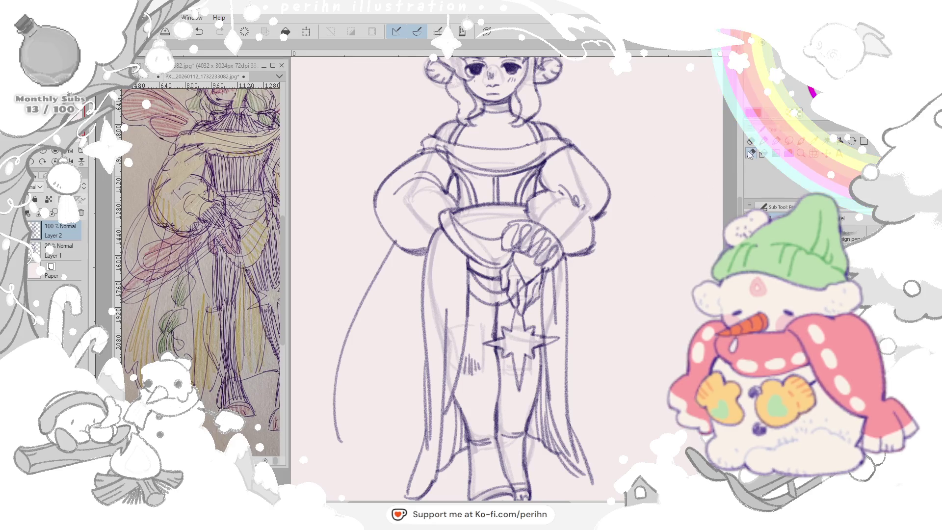
key("p")
left_click_drag(611, 184, 592, 228)
key("e")
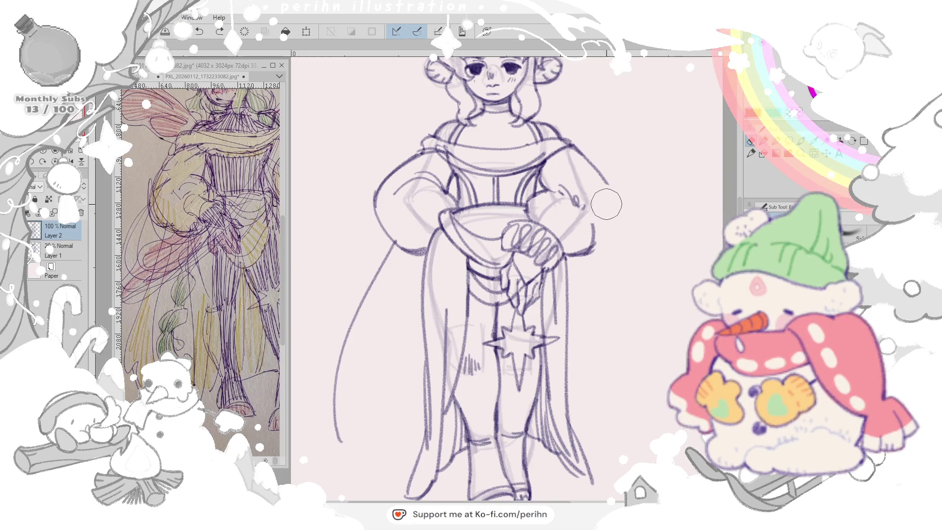
left_click(753, 153)
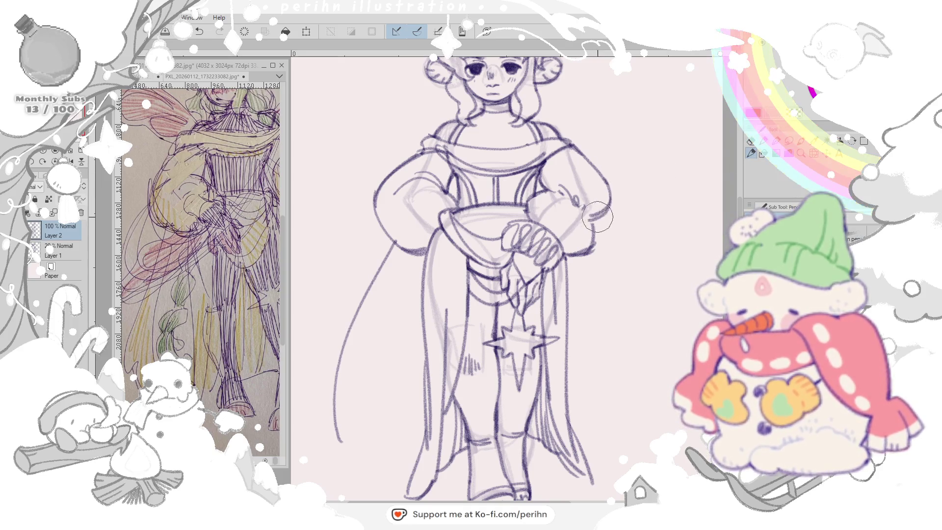
mouse_move(581, 192)
left_mouse_down()
mouse_move(575, 207)
mouse_move(589, 210)
mouse_move(600, 232)
mouse_move(552, 239)
mouse_move(563, 236)
left_mouse_up()
left_click(749, 143)
- Lightly erase stray lines around the clasped hands, alternating pen and eraser
left_click(752, 153)
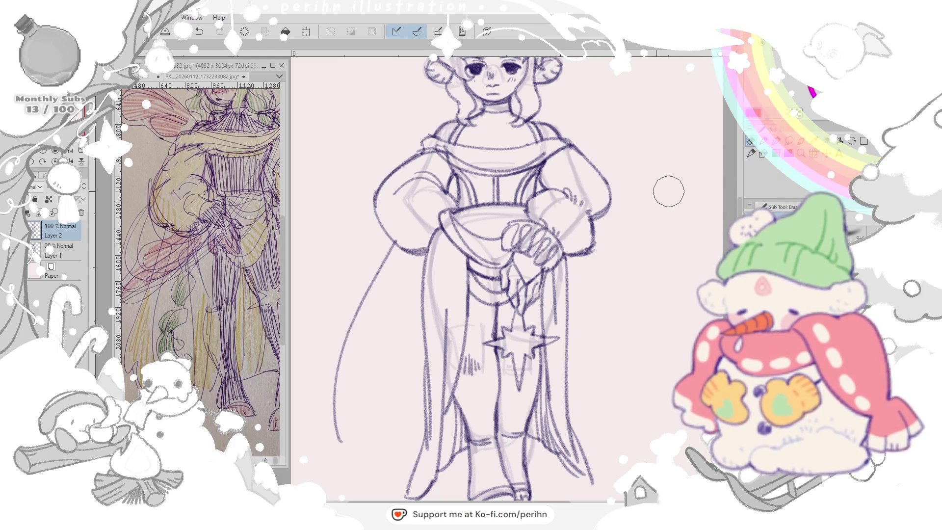
key("p")
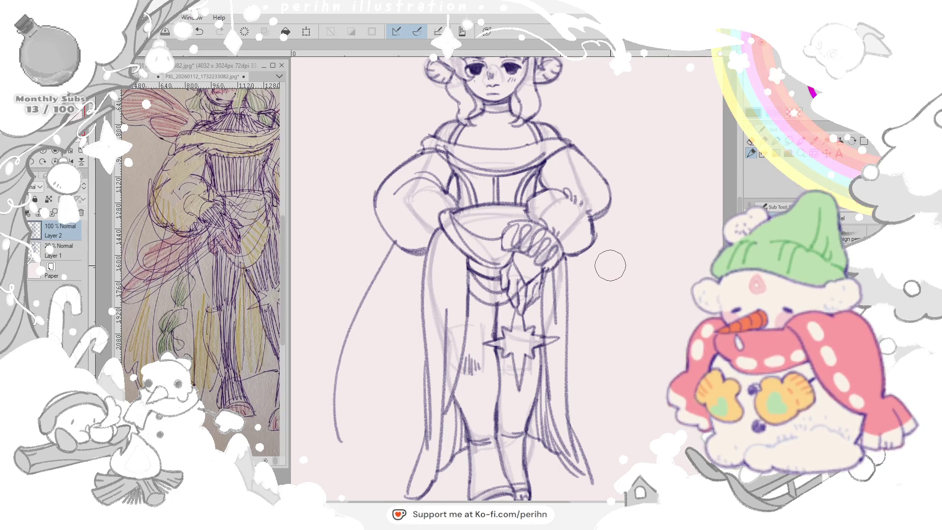
left_click(749, 142)
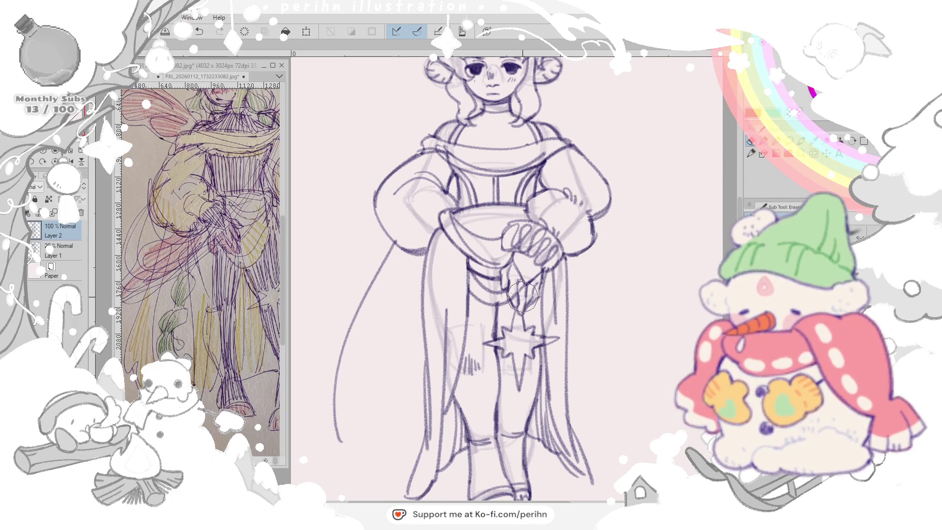
left_click_drag(520, 294, 512, 291)
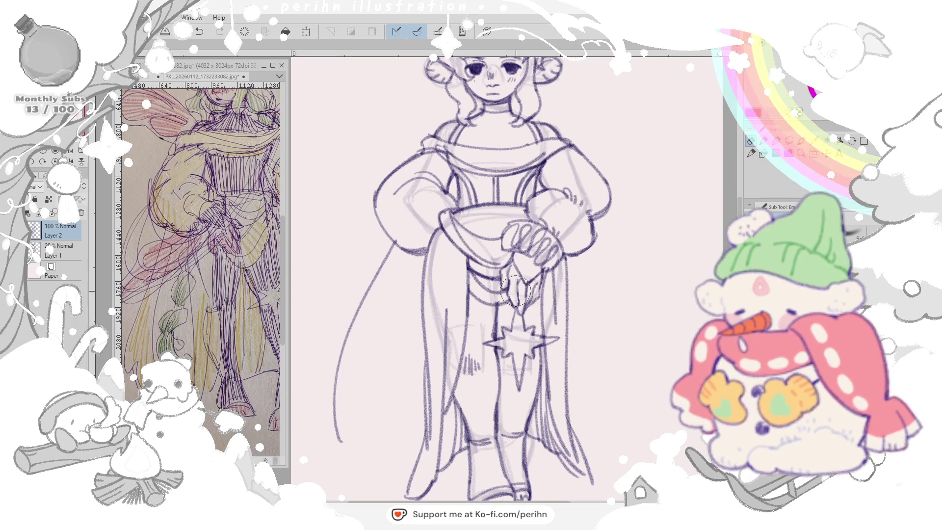
left_click(752, 153)
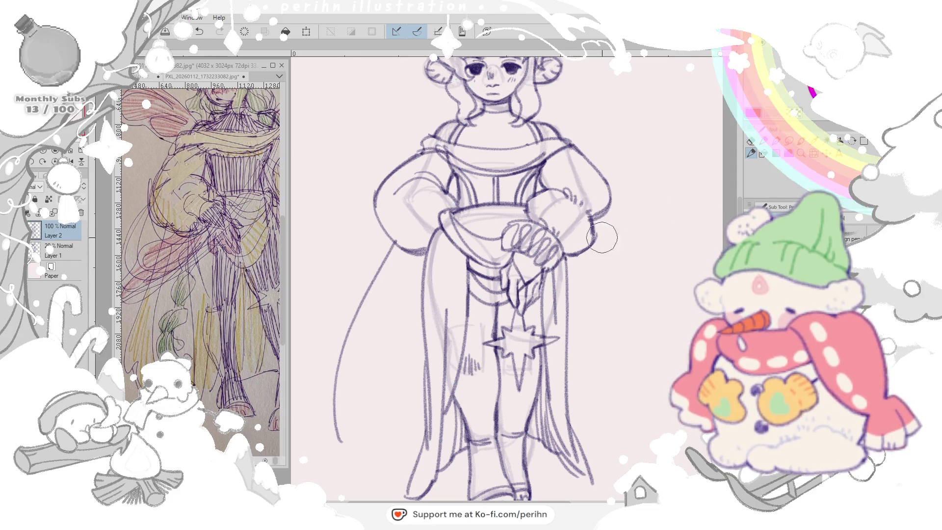
left_click(750, 143)
mouse_move(522, 278)
left_mouse_down()
mouse_move(530, 272)
mouse_move(523, 276)
left_mouse_up()
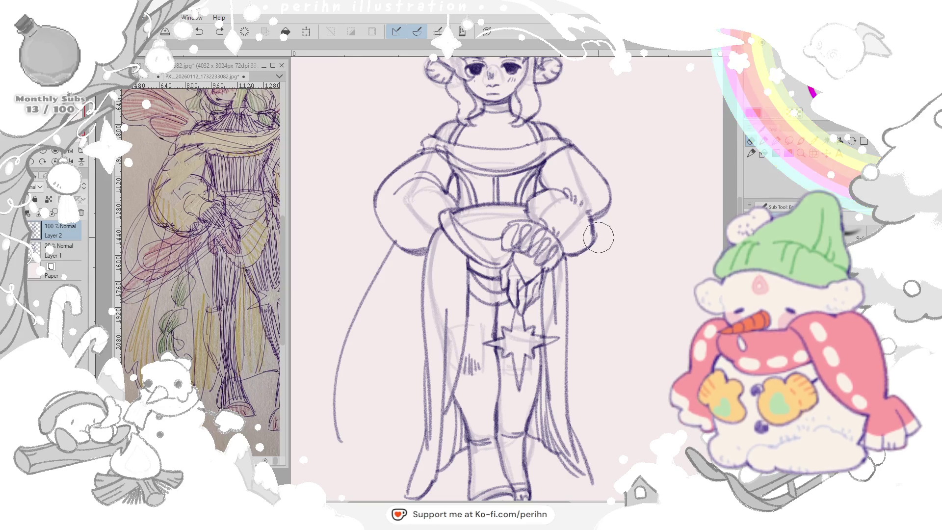
left_click(751, 153)
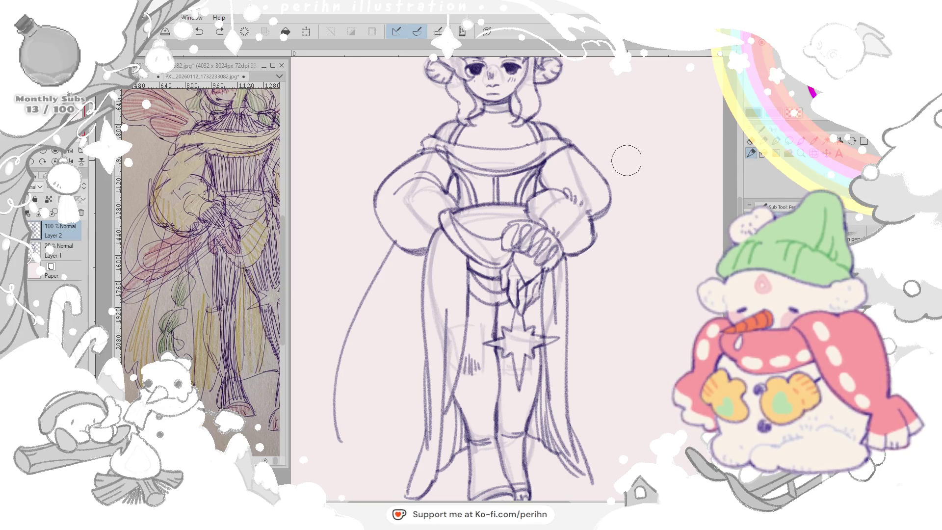
scroll(623, 188, "up", 3)
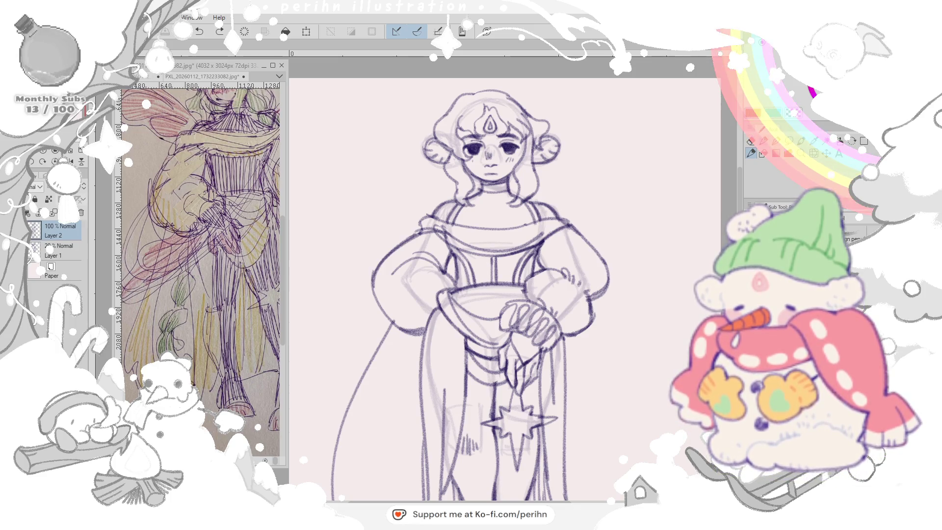
- Enlarge the reference window and browse the pencil sketchbook pages
left_click_drag(287, 110, 602, 103)
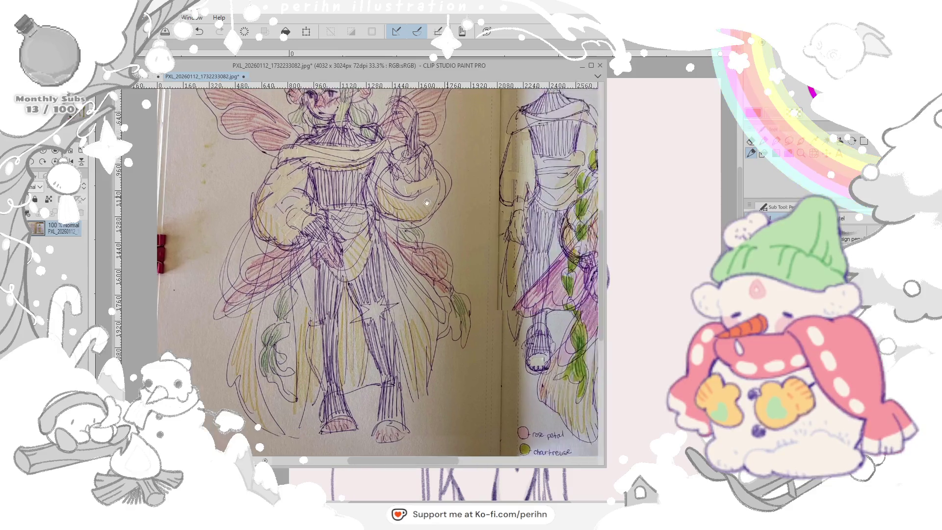
left_click_drag(559, 258, 463, 206)
scroll(424, 241, "down", 1)
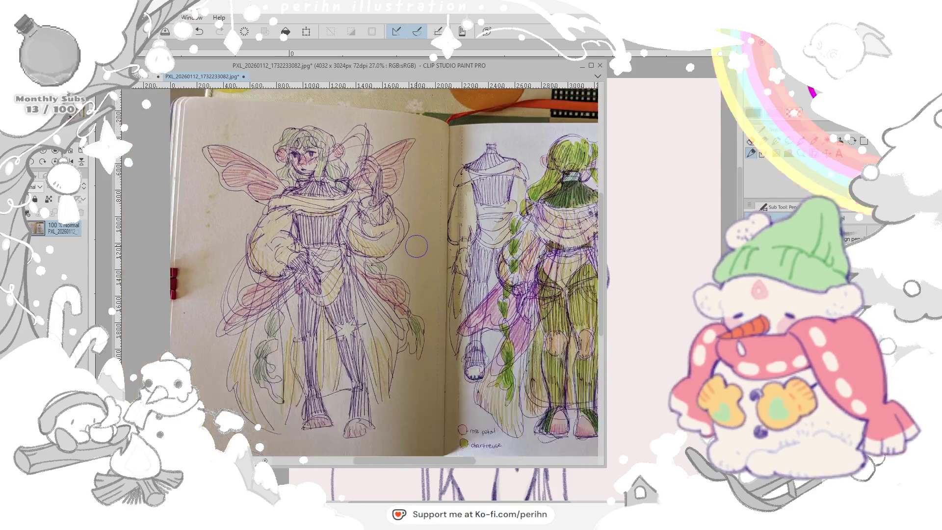
scroll(416, 243, "up", 1)
mouse_move(416, 239)
left_mouse_down()
mouse_move(184, 243)
mouse_move(510, 228)
mouse_move(489, 234)
left_mouse_up()
left_click(148, 77)
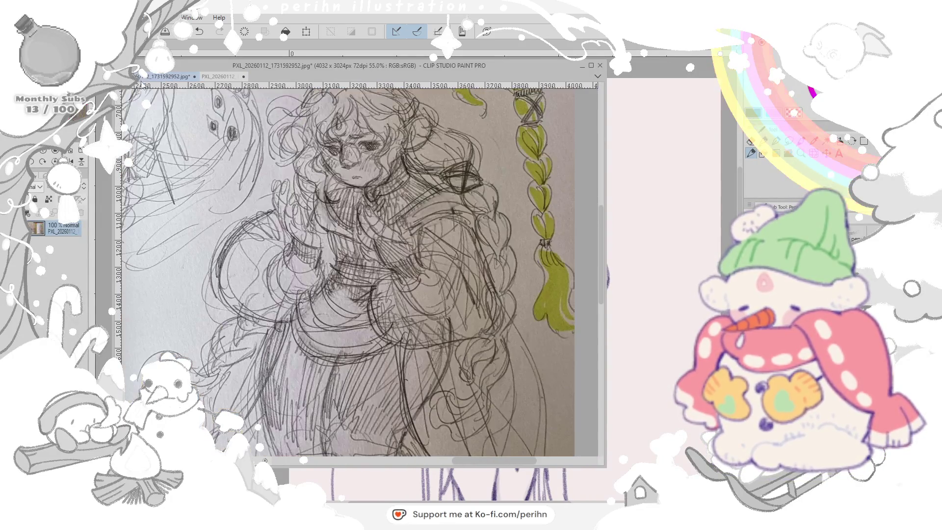
scroll(340, 219, "down", 3)
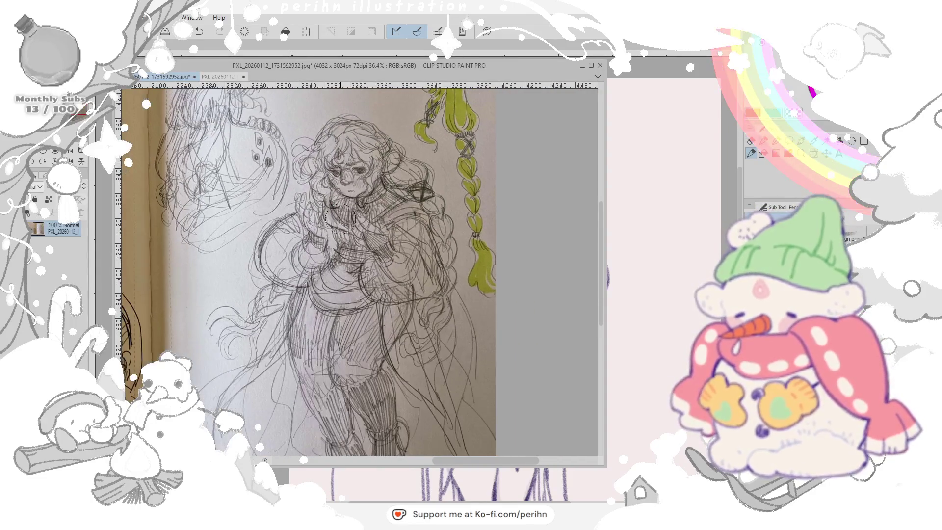
scroll(340, 217, "down", 1)
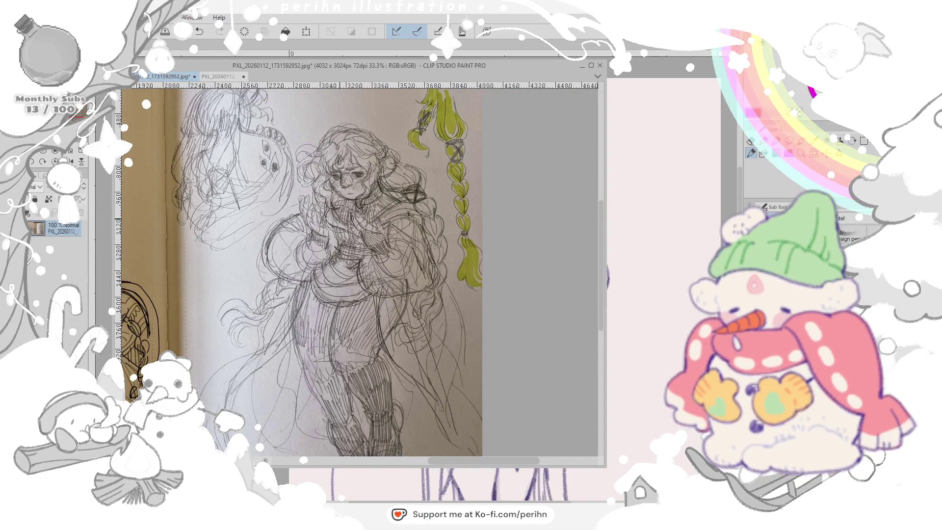
mouse_move(339, 218)
left_mouse_down()
mouse_move(452, 200)
mouse_move(320, 217)
left_mouse_up()
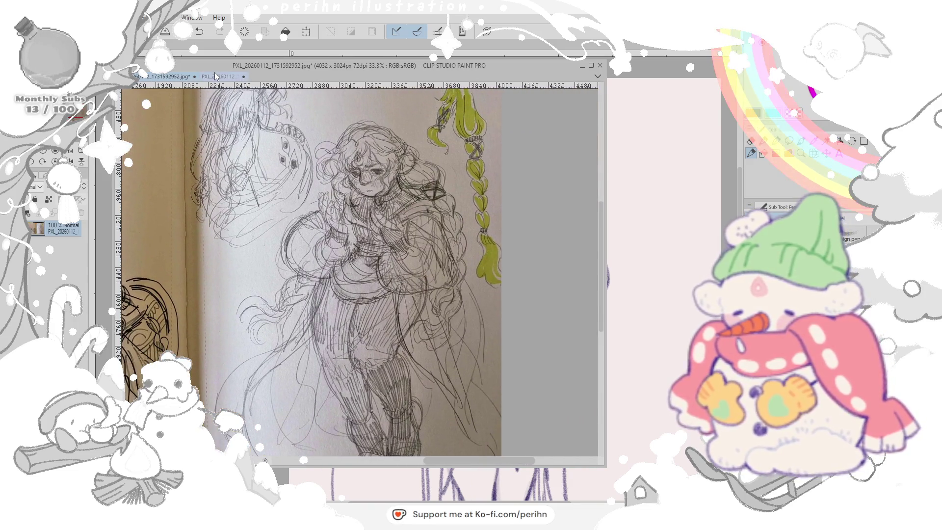
- Show the fairy sketch photo in a narrowed reference window and return to the main canvas
left_click(215, 75)
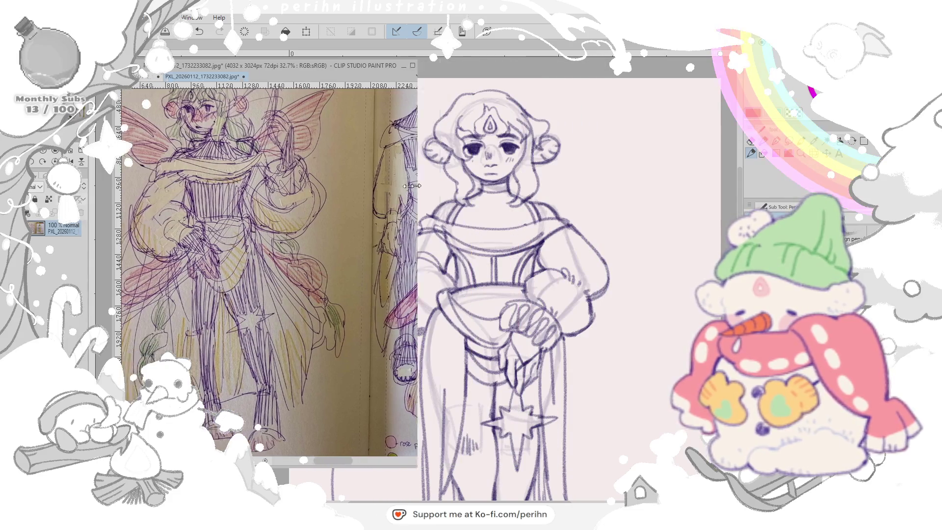
left_click_drag(605, 168, 347, 177)
left_click_drag(243, 221, 257, 235)
left_click(463, 213)
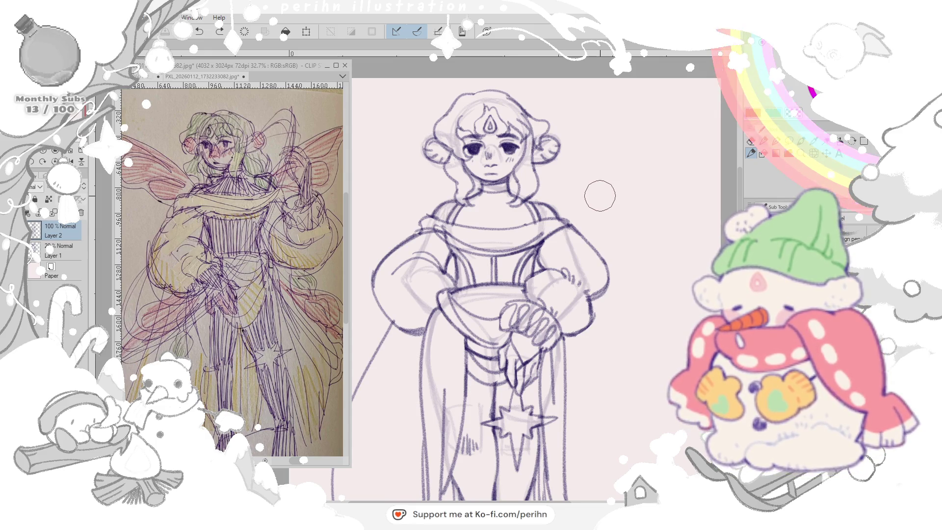
- Redraw the clasped fingers with denser hatching after checking the reference
left_click(206, 77)
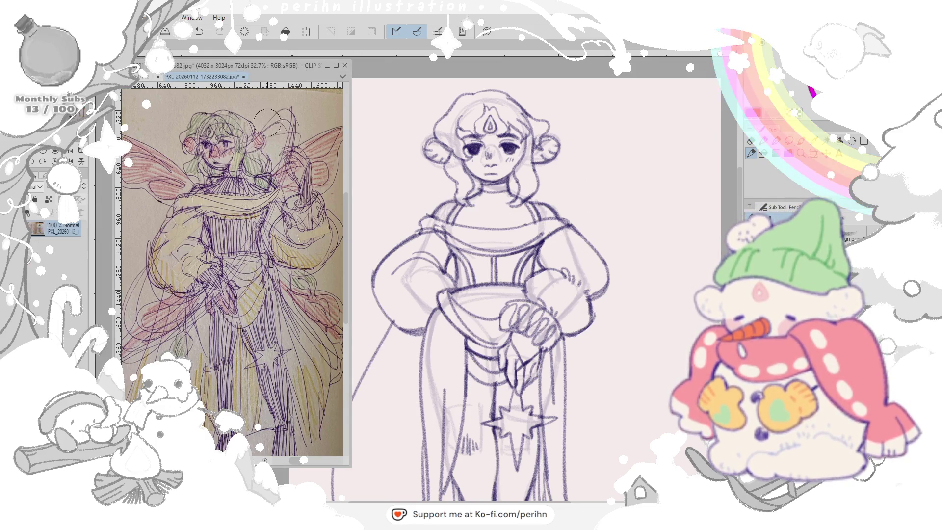
scroll(230, 222, "up", 4)
left_click(494, 168)
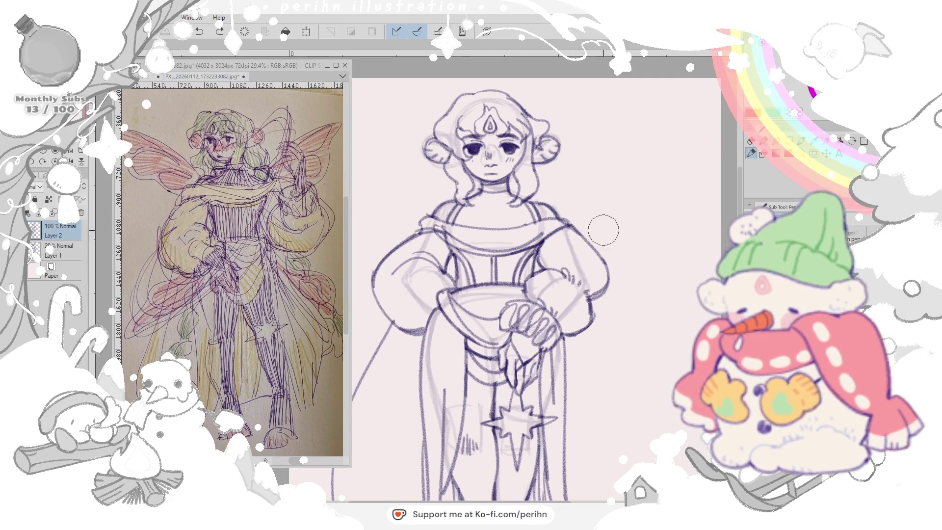
left_click_drag(516, 302, 530, 335)
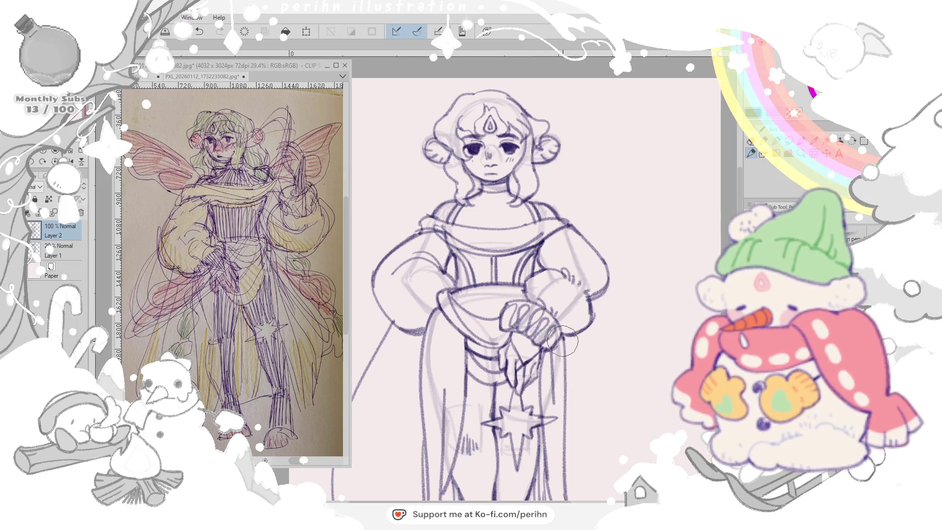
mouse_move(510, 308)
left_mouse_down()
mouse_move(501, 327)
mouse_move(519, 334)
left_mouse_up()
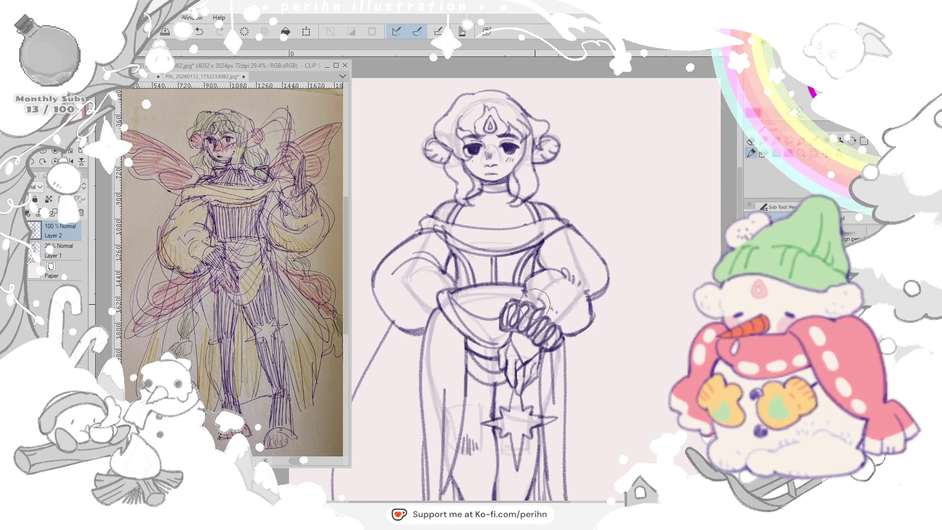
- Lighten stray lines around the hands and shift the view down to the legs and boots
left_click_drag(537, 283, 524, 291)
left_click(751, 154)
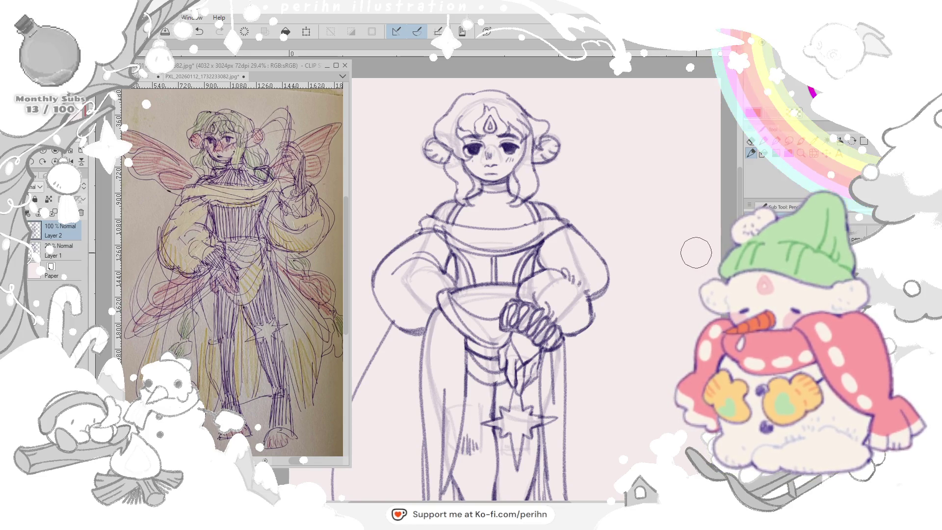
left_click_drag(625, 333, 626, 235)
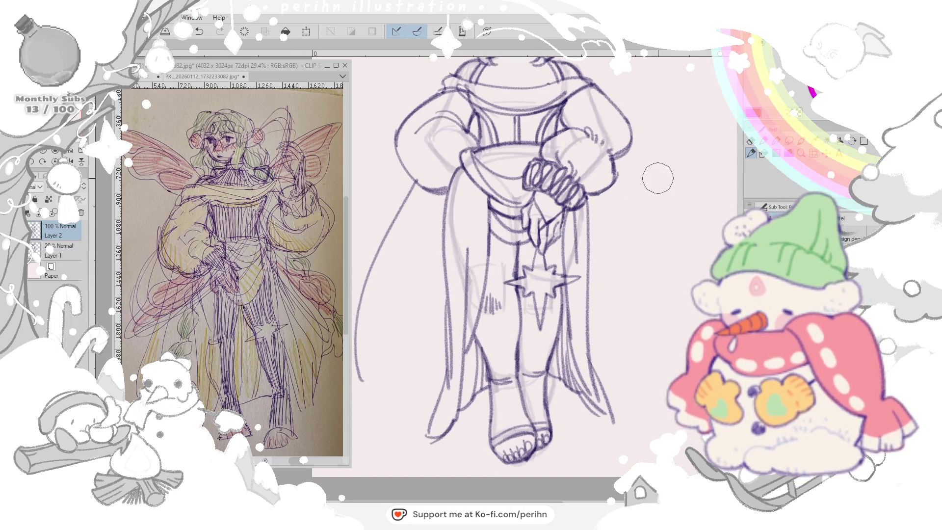
- Erase the loose cape strands on the left side
left_click(751, 153)
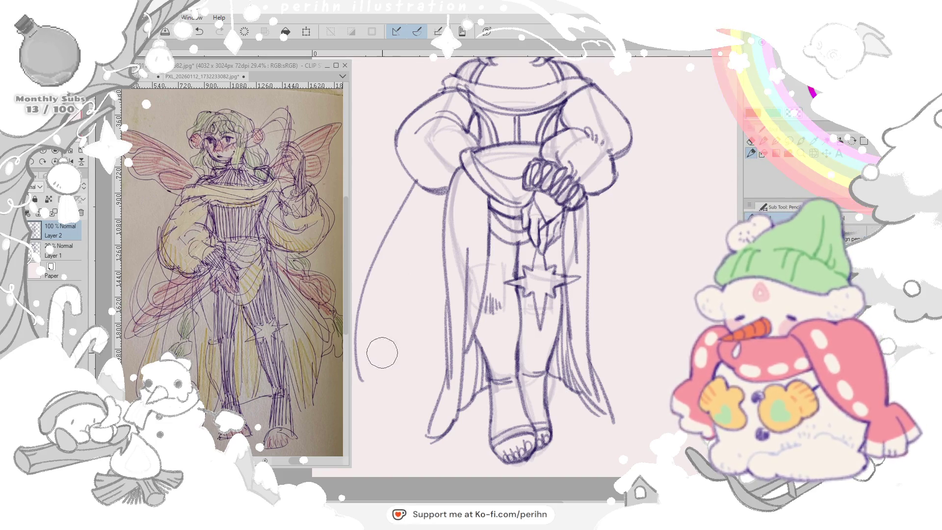
left_click_drag(372, 356, 383, 221)
left_click_drag(369, 368, 374, 338)
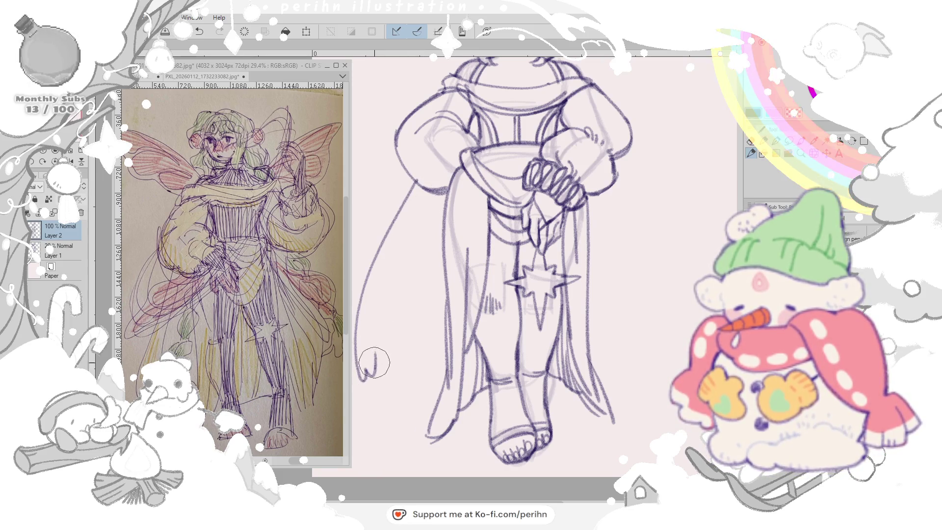
- Draw the long trailing ribbon on the cape's left and darken its upper part
left_click_drag(422, 186, 368, 361)
left_click_drag(383, 243, 375, 368)
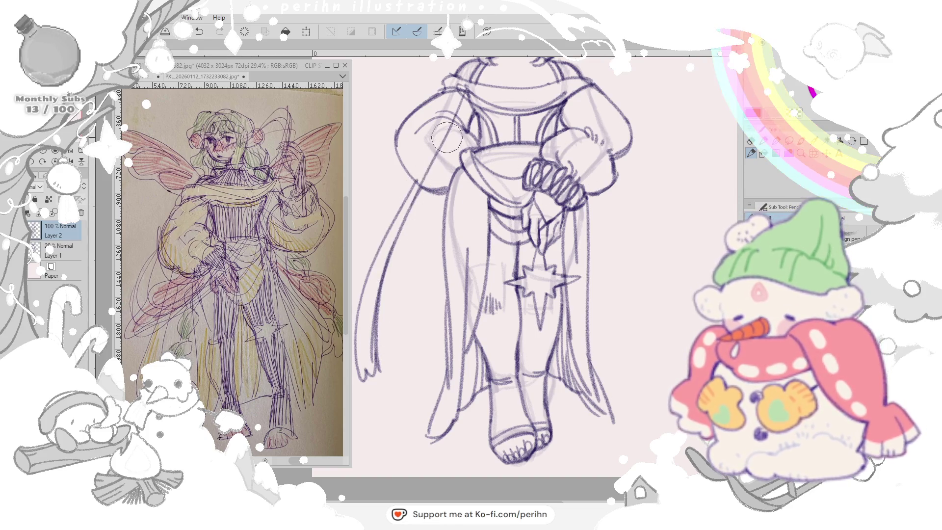
left_click_drag(420, 184, 383, 258)
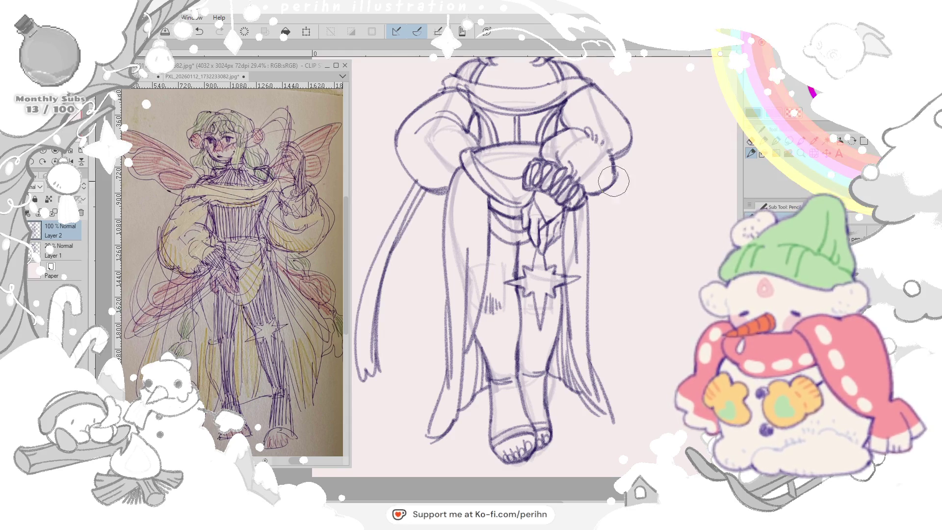
scroll(611, 192, "up", 2)
scroll(590, 207, "down", 2)
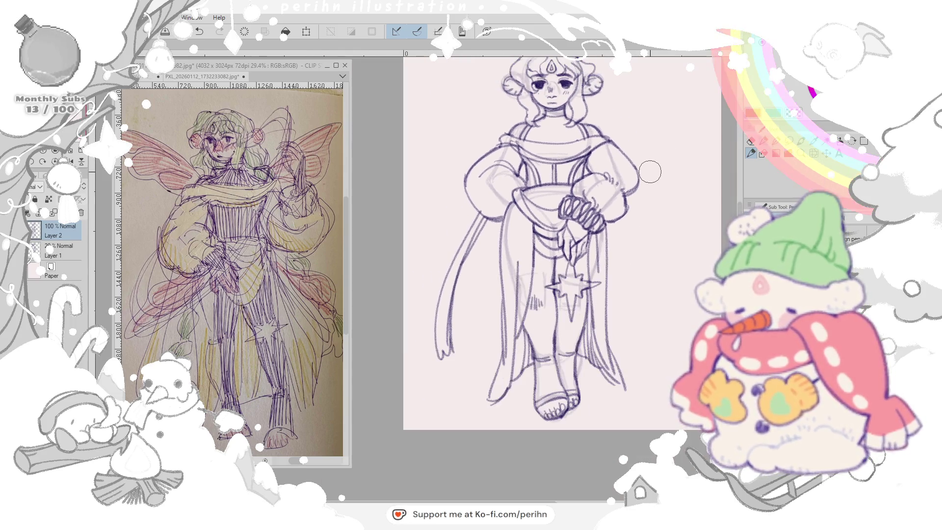
scroll(530, 294, "up", 3)
- Reinforce the strokes around the clasped hands and star charm, then frame the whole figure
left_click_drag(530, 291, 548, 324)
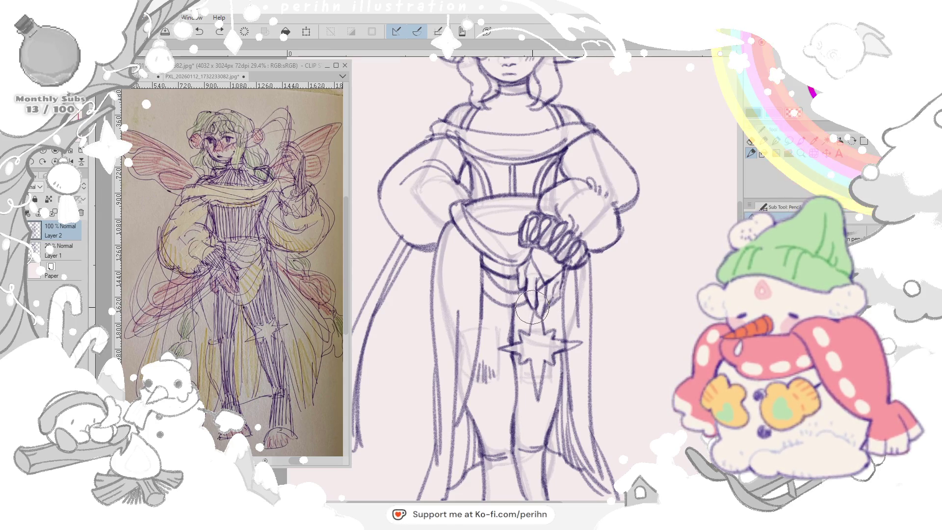
mouse_move(531, 290)
left_mouse_down()
mouse_move(518, 279)
mouse_move(568, 291)
mouse_move(526, 247)
mouse_move(552, 273)
left_mouse_up()
scroll(596, 193, "down", 3)
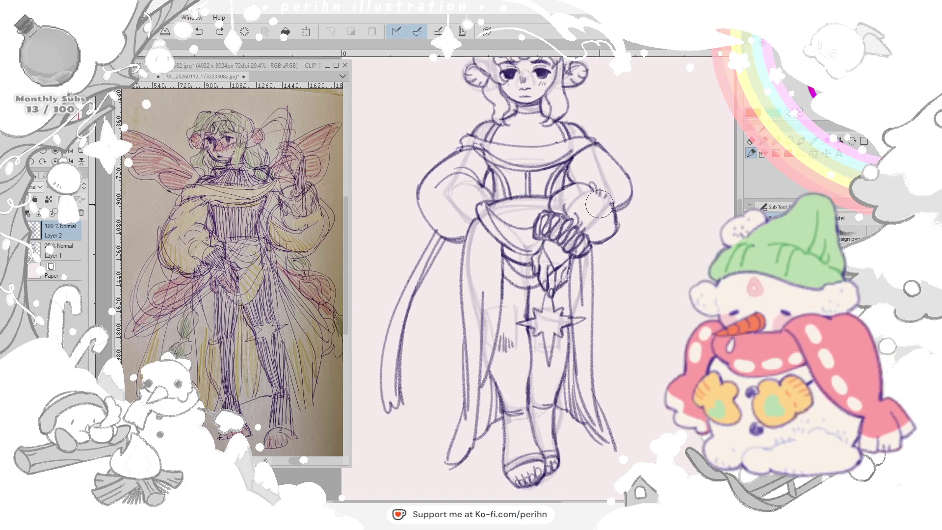
left_click_drag(598, 207, 560, 254)
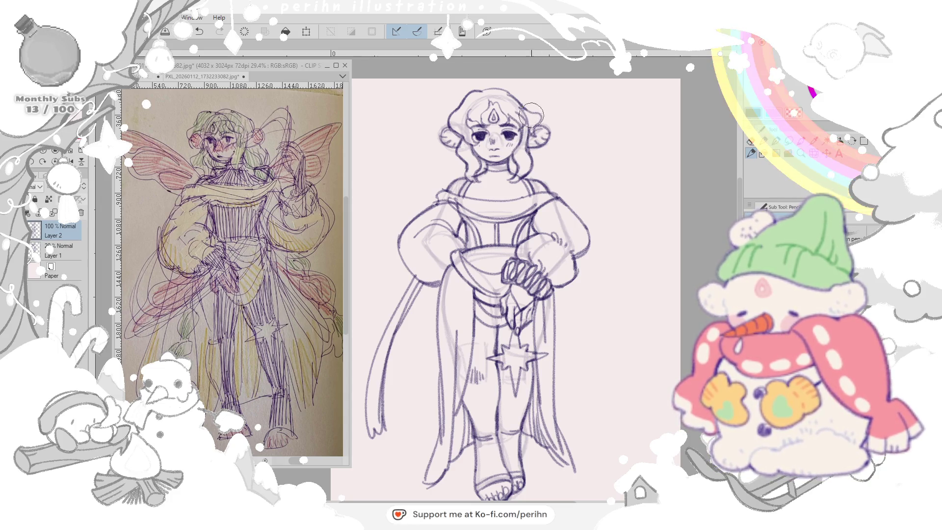
- Add curl strokes to both sides of the hair
key("e")
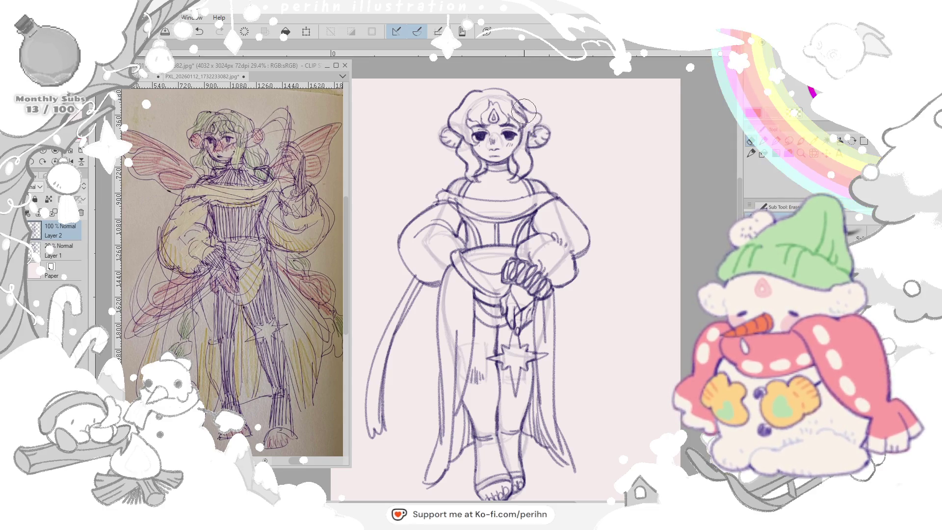
key("p")
left_click_drag(521, 117, 538, 140)
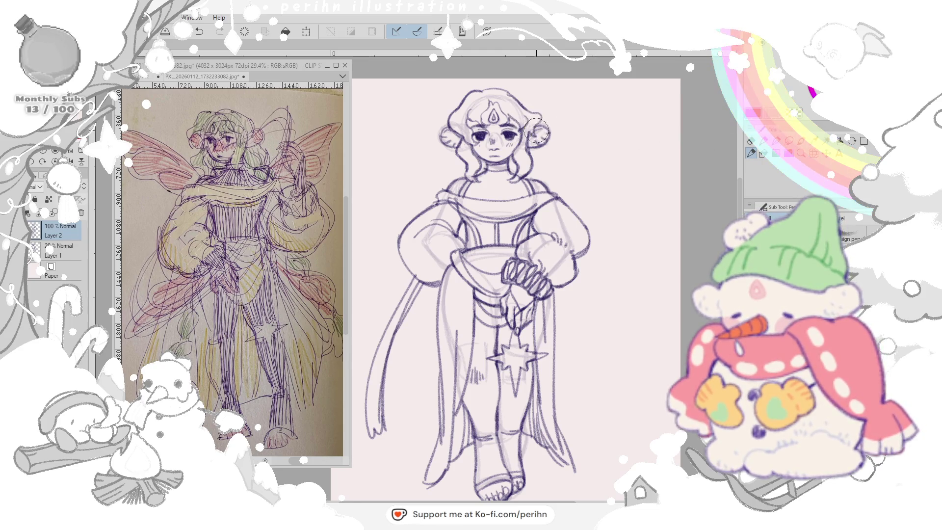
mouse_move(471, 144)
left_mouse_down()
mouse_move(462, 111)
mouse_move(489, 100)
mouse_move(508, 118)
left_mouse_up()
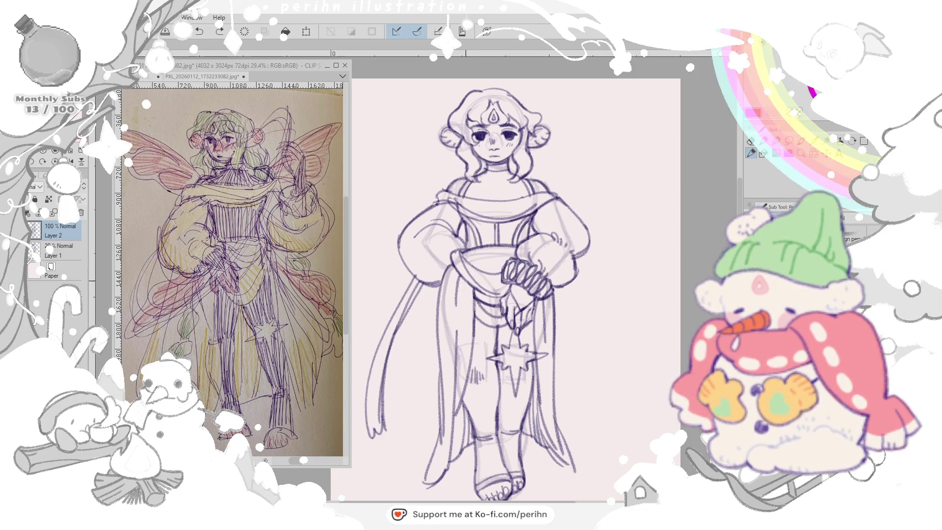
- Darken the skirt's left edge and reinforce the neckline drapery and collar lines
left_click_drag(463, 276, 470, 333)
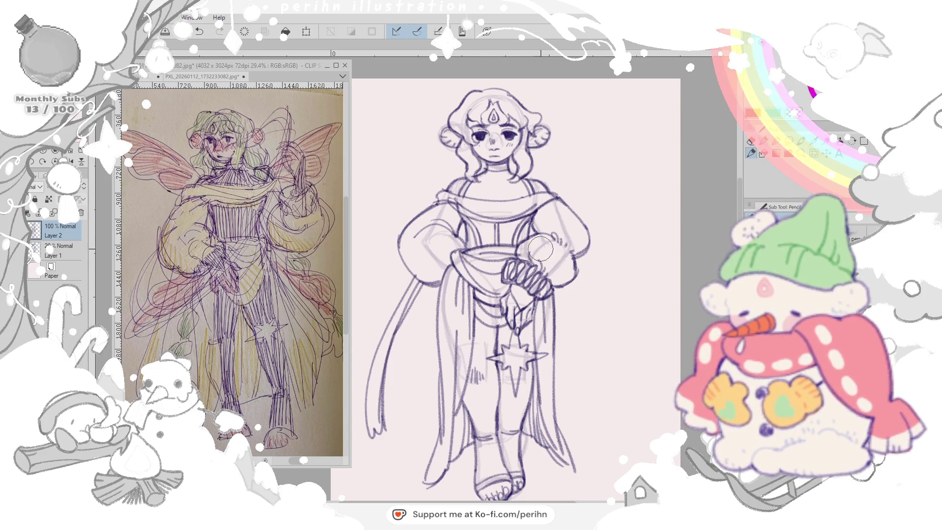
left_click_drag(474, 202, 527, 200)
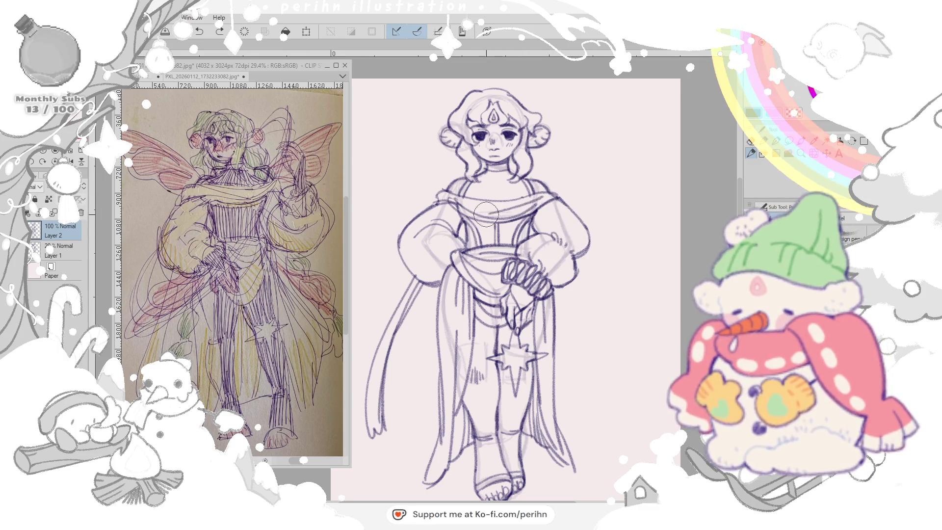
mouse_move(529, 192)
left_mouse_down()
mouse_move(451, 190)
mouse_move(544, 193)
left_mouse_up()
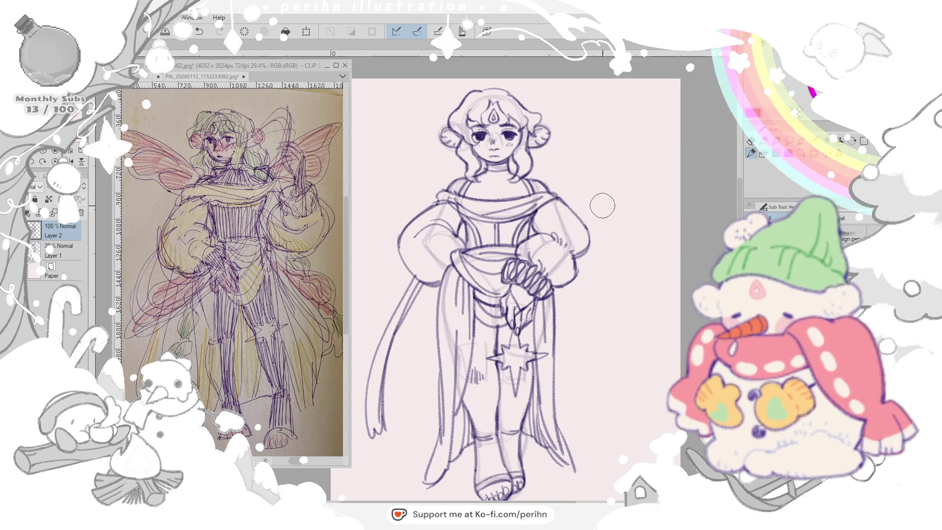
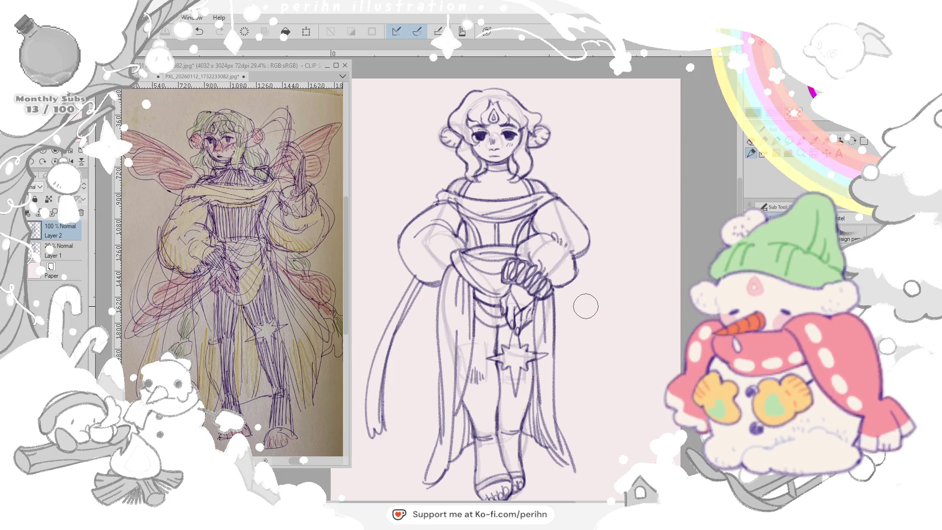
- Lasso the left sash ribbon and drag a copy of it over to the fairy's right side
key("m")
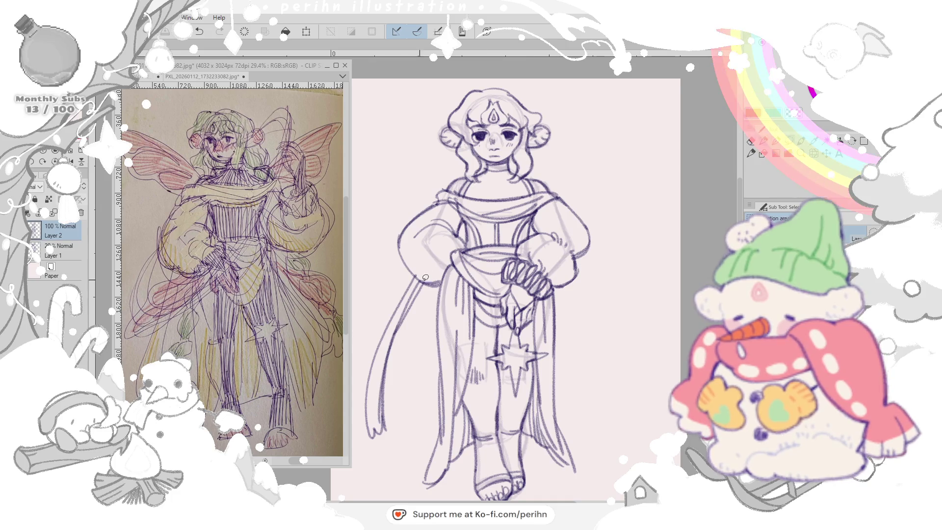
left_click_drag(402, 416, 423, 290)
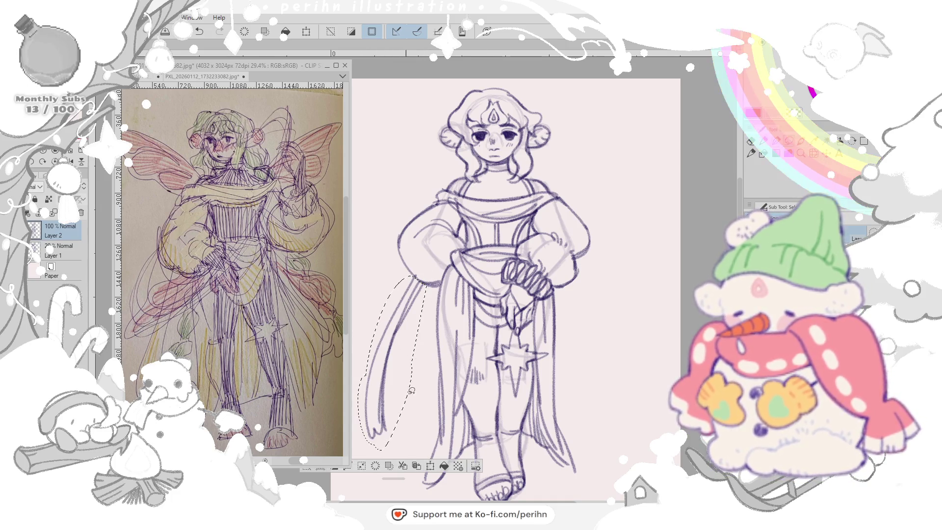
left_click_drag(398, 354, 616, 353)
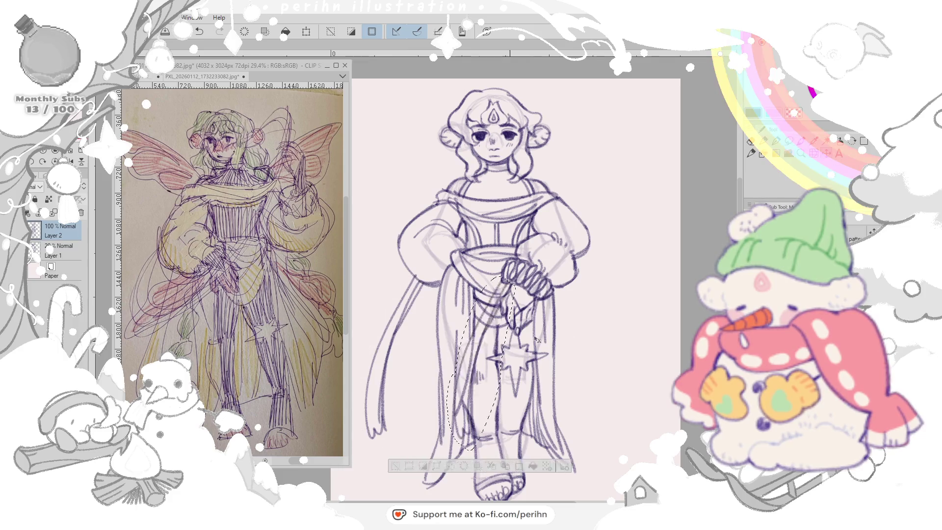
- Flip the copied ribbon horizontally, nudge it into place, confirm the transform and deselect
key("ctrl+t")
right_click(623, 283)
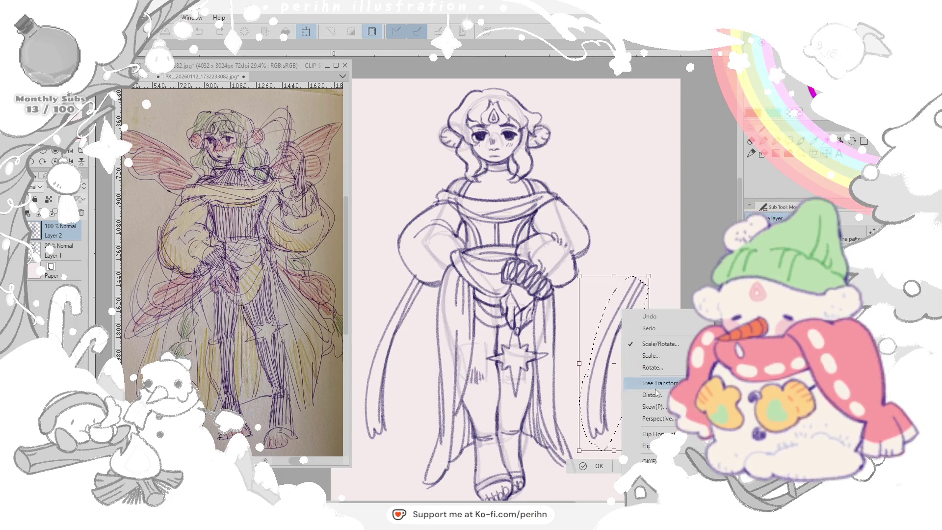
left_click(647, 426)
left_click_drag(630, 359, 615, 362)
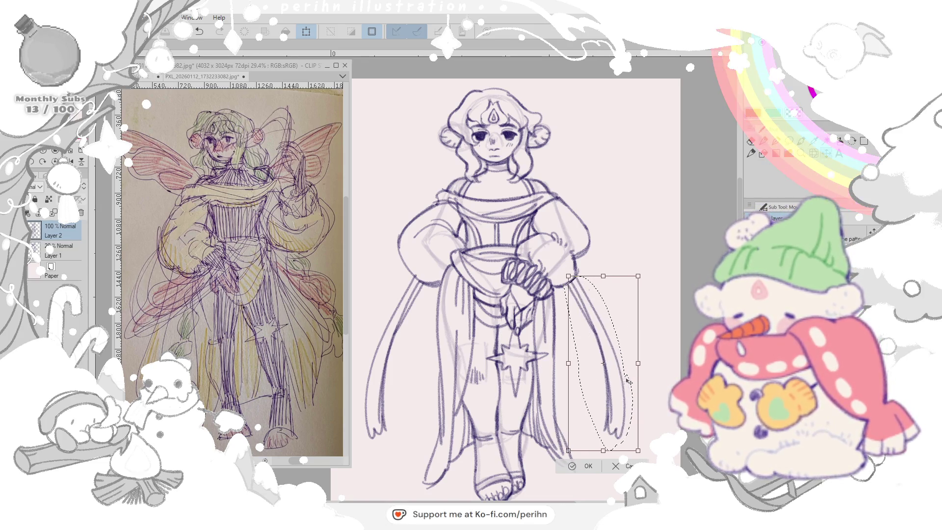
left_click_drag(623, 377, 631, 383)
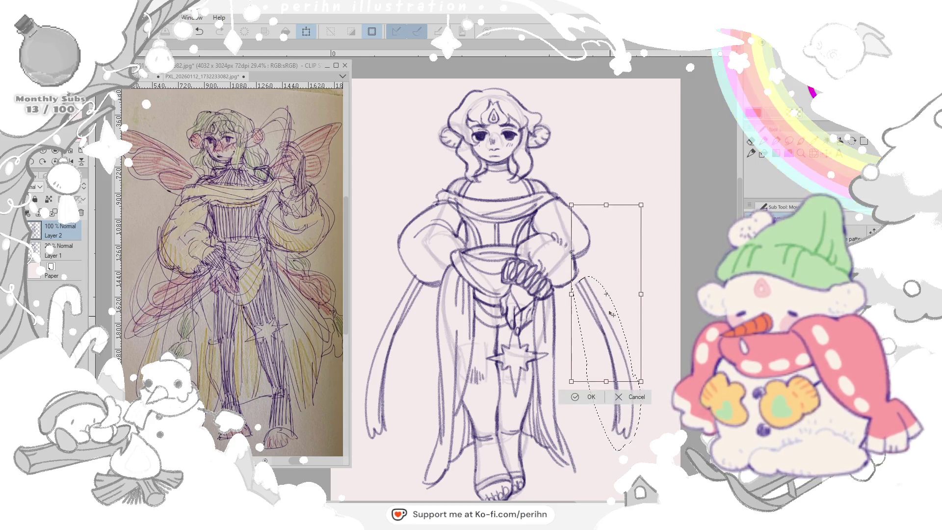
left_click(590, 467)
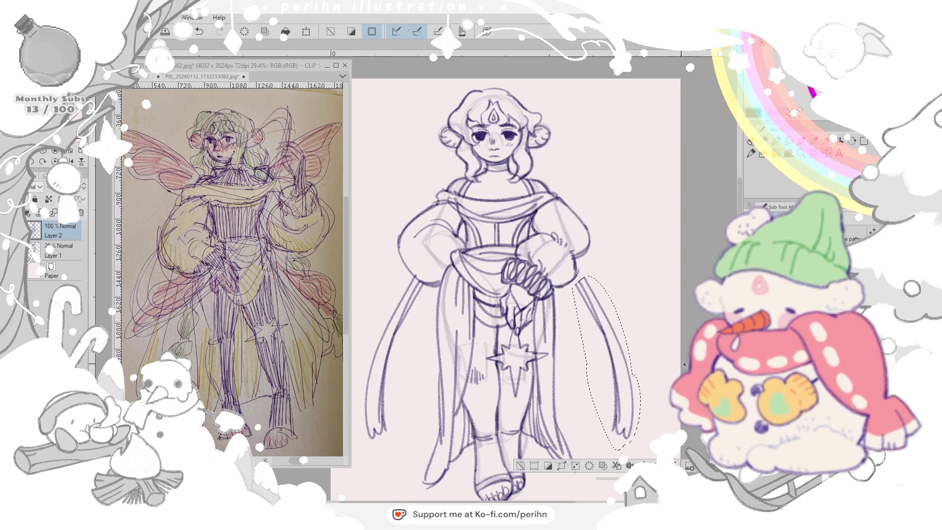
key("ctrl+d")
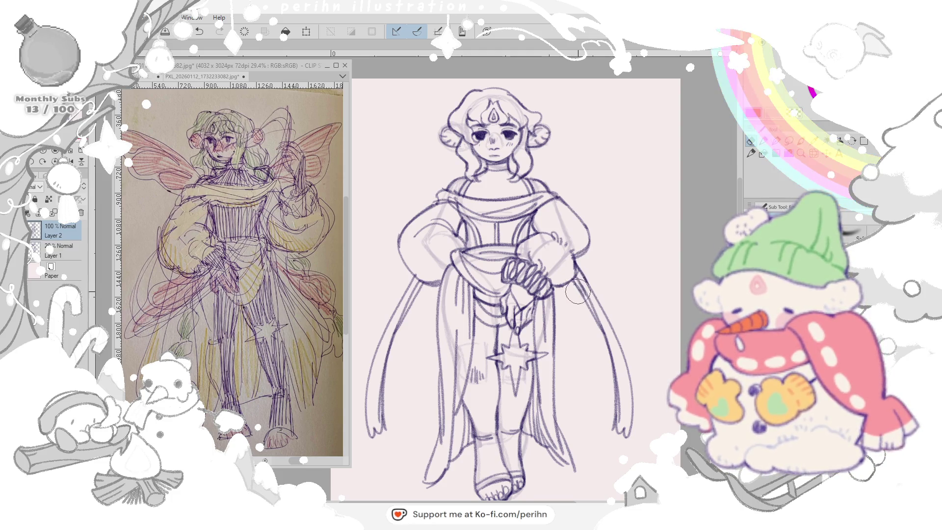
- With the pen, draw the upper edge of the right wing from shoulder to tip, undoing stray attempts
key("p")
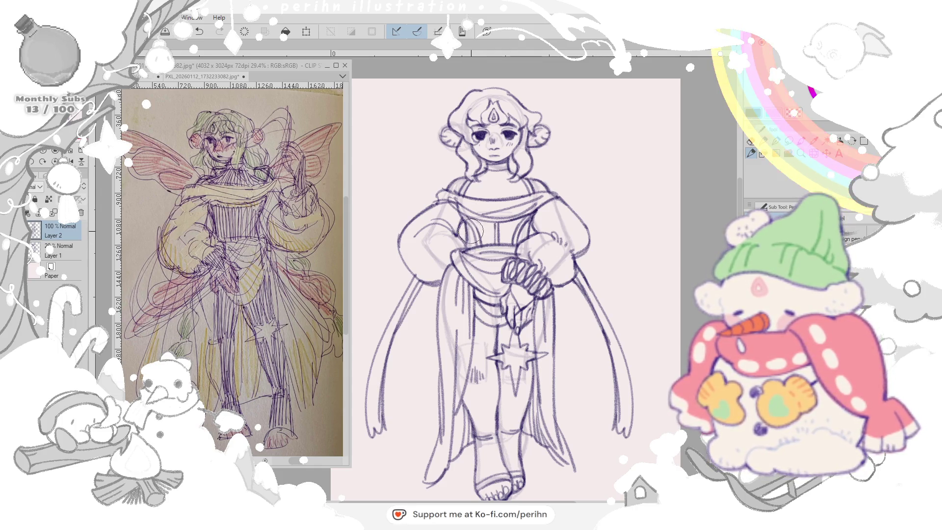
mouse_move(465, 221)
left_mouse_down()
mouse_move(486, 250)
mouse_move(519, 218)
mouse_move(486, 217)
mouse_move(512, 240)
left_mouse_up()
key("ctrl+z")
mouse_move(539, 172)
left_mouse_down()
mouse_move(660, 107)
mouse_move(648, 129)
left_mouse_up()
key("ctrl+z")
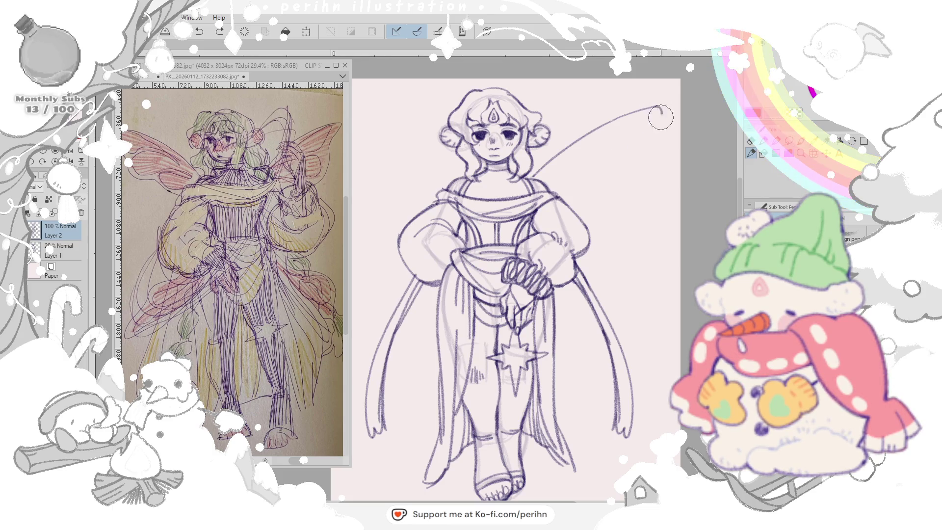
key("ctrl+z")
left_click_drag(531, 181, 662, 96)
key("ctrl+z")
mouse_move(523, 184)
left_mouse_down()
mouse_move(649, 107)
mouse_move(633, 114)
mouse_move(626, 144)
left_mouse_up()
key("ctrl+z")
key("ctrl+z")
- Draw the wing's outer edge down from the tip and the lower edge back to the root
mouse_move(650, 107)
left_mouse_down()
mouse_move(622, 165)
mouse_move(579, 205)
left_mouse_up()
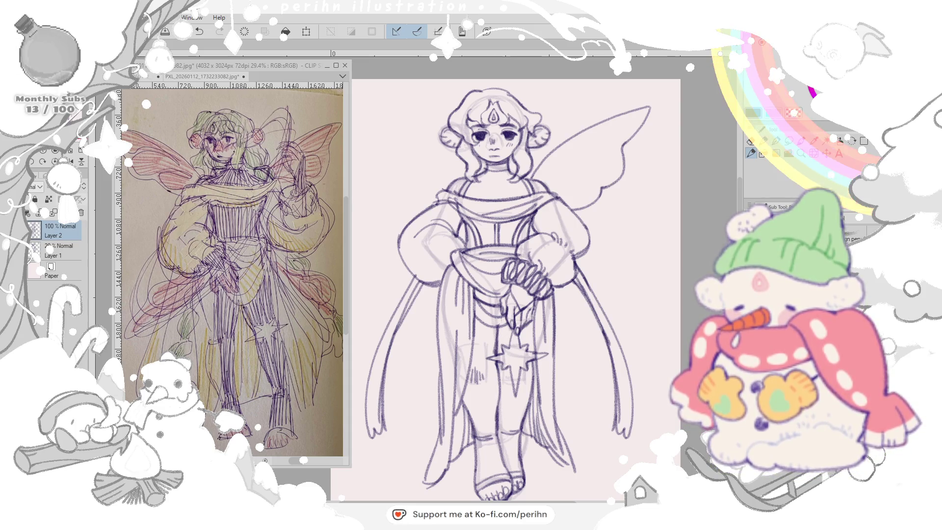
left_click_drag(578, 208, 538, 168)
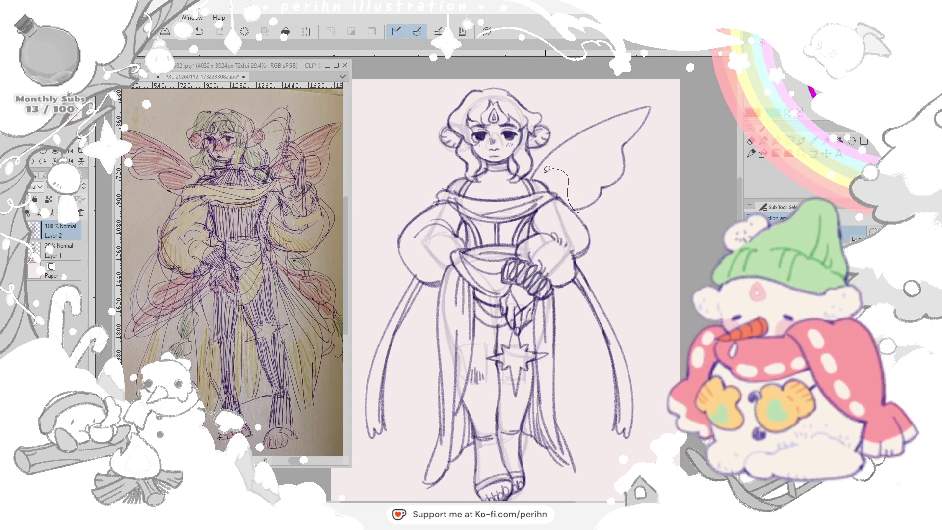
- Lasso the whole wing outline and paste it onto its own new layer, then deselect
left_click_drag(657, 93, 582, 207)
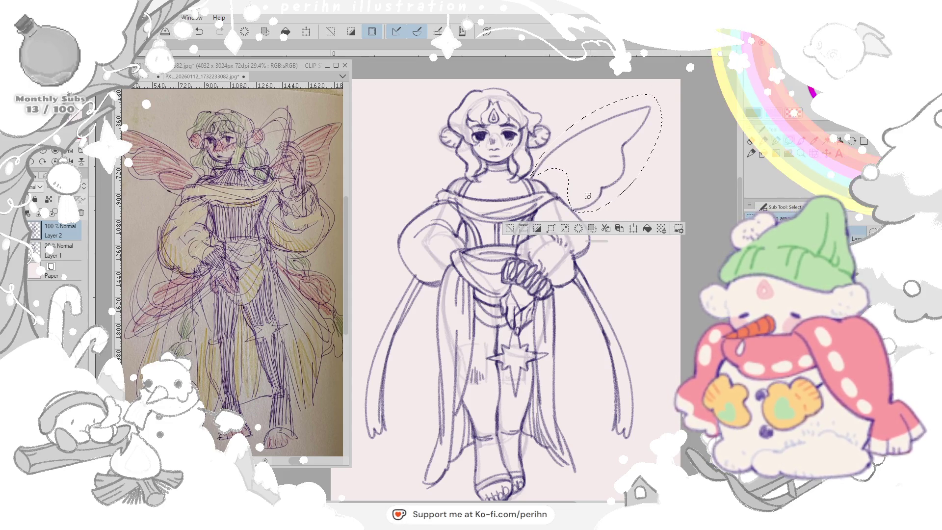
key("ctrl+x")
key("ctrl+v")
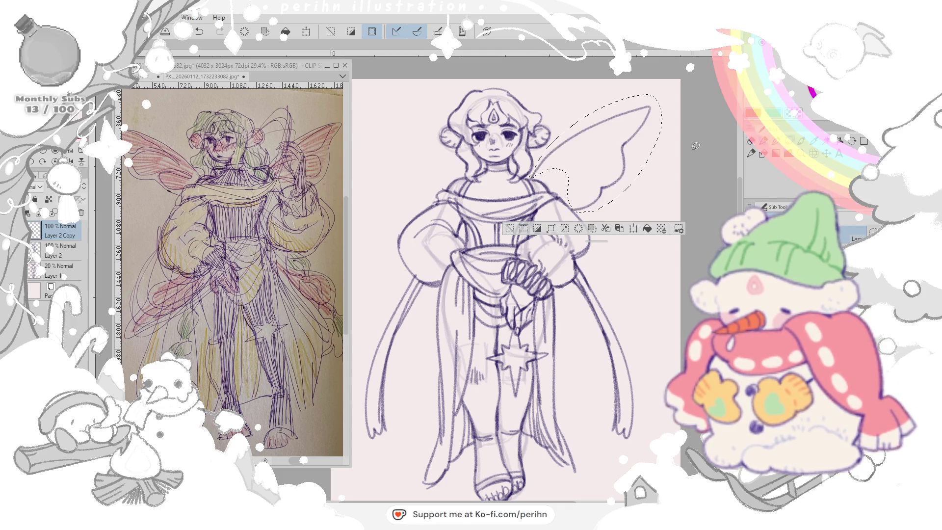
key("ctrl+d")
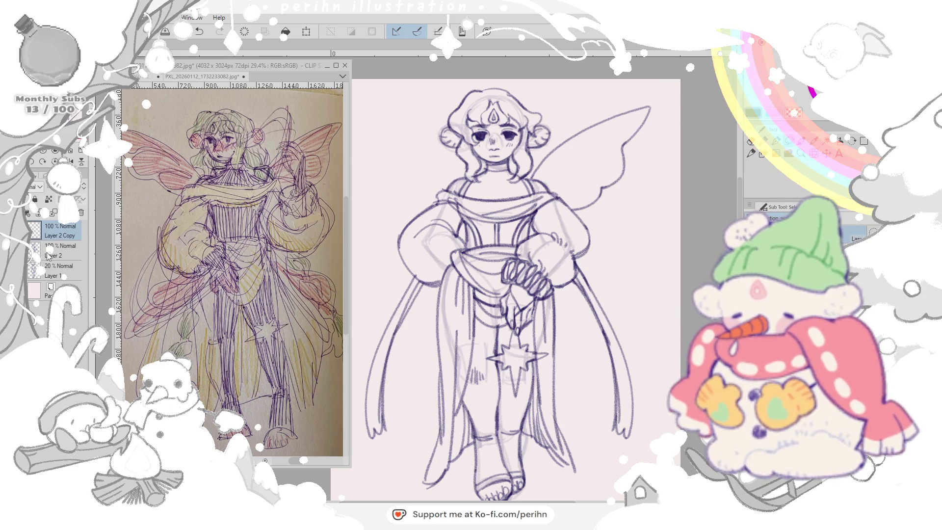
- Hide the rough under-sketch layer, lower Layer 2's opacity to about 20% and make Layer 2 Copy active
left_click(35, 265)
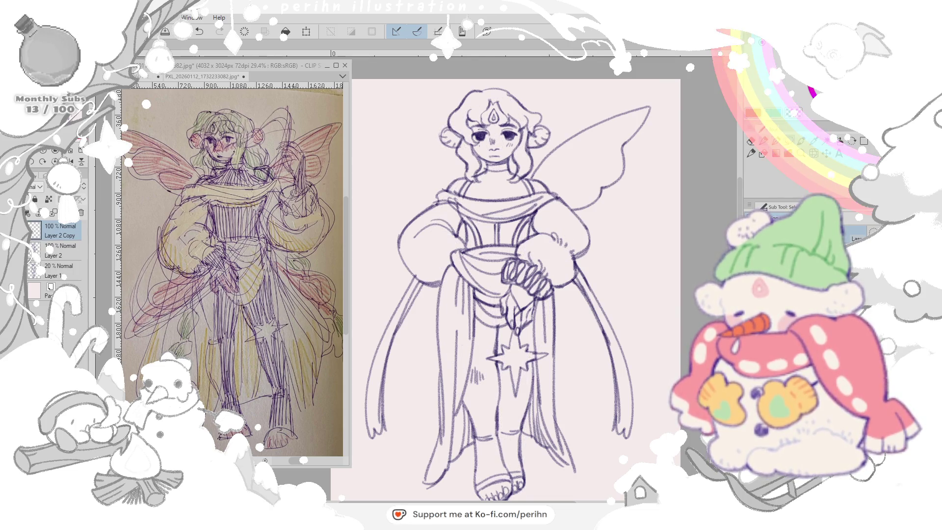
left_click(56, 251)
left_click_drag(56, 197, 45, 197)
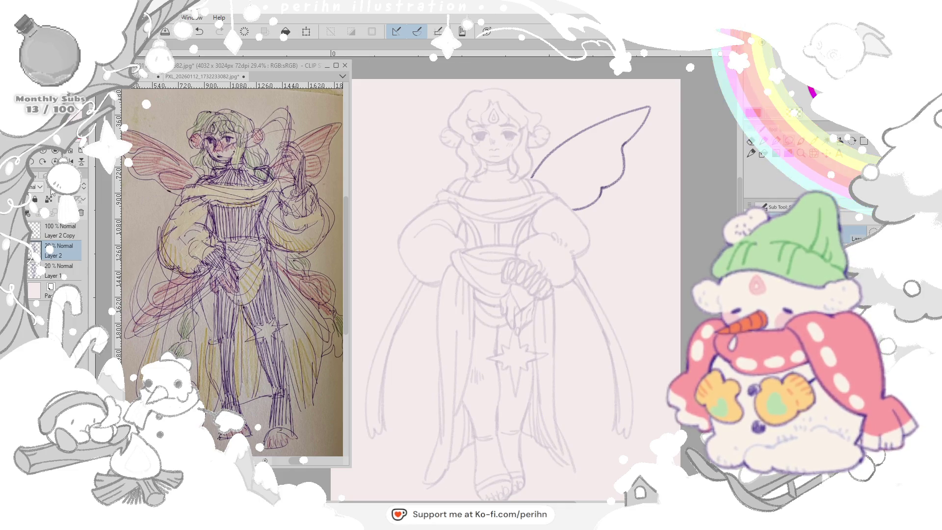
left_click(72, 234)
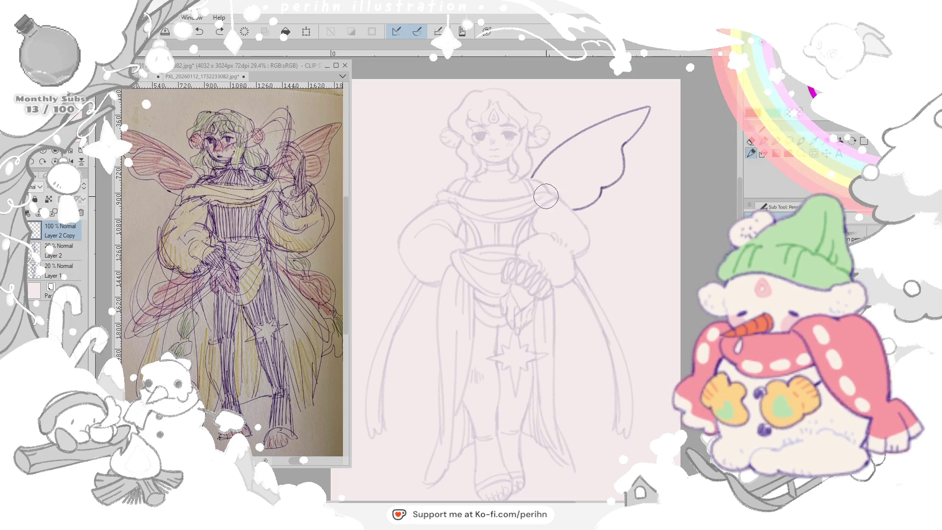
- Rework the wing's lower edge with trial strokes and undos until a new lower edge closes the shape
left_click_drag(530, 189, 581, 416)
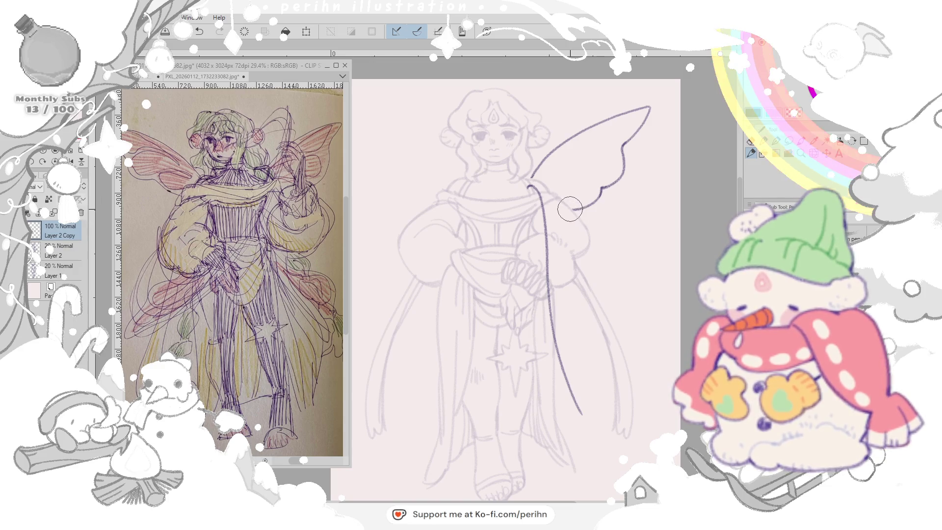
key("ctrl+z")
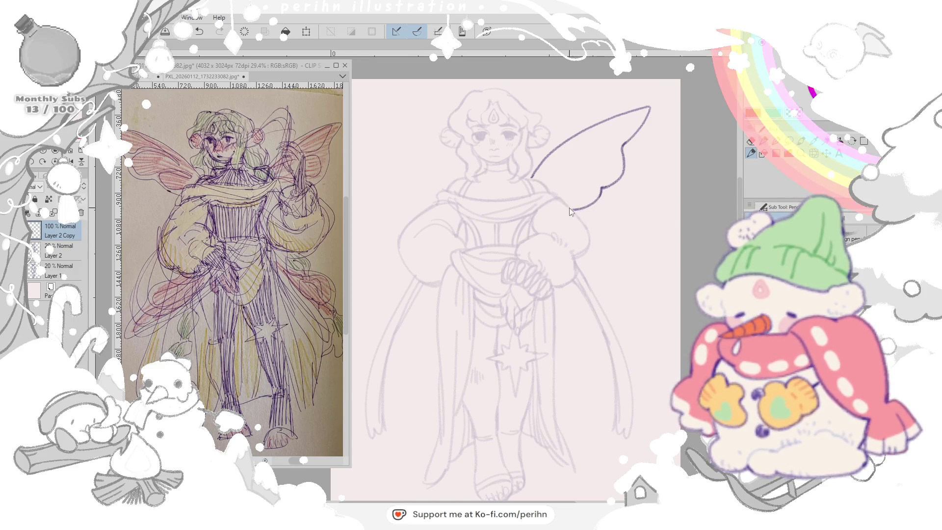
key("ctrl+z")
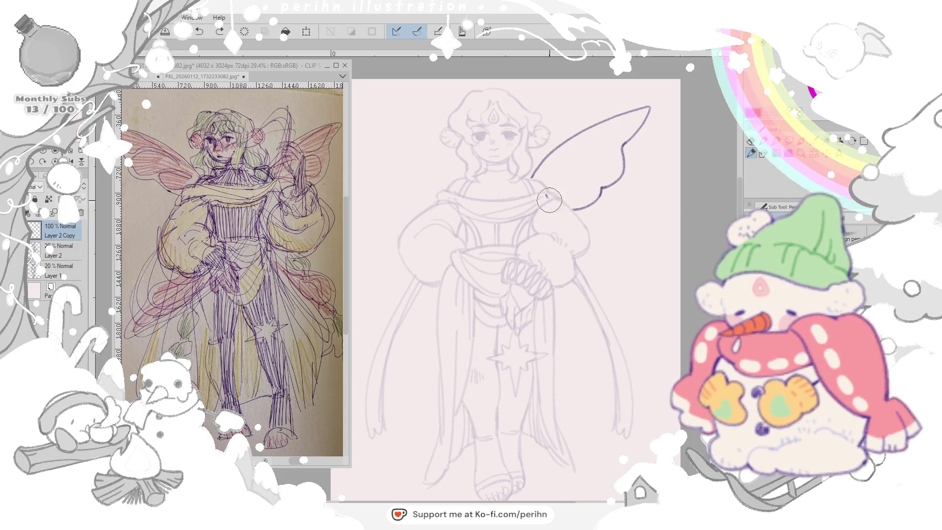
left_click_drag(548, 195, 587, 212)
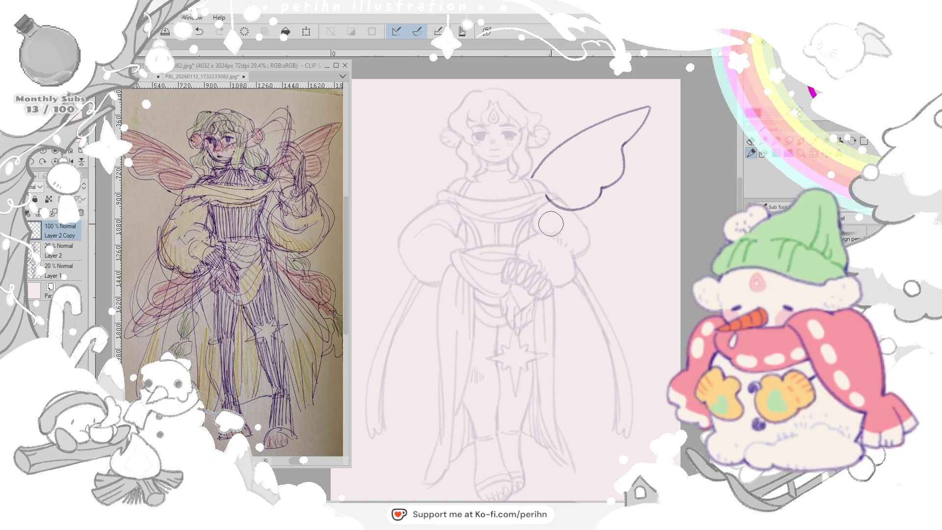
key("ctrl+z")
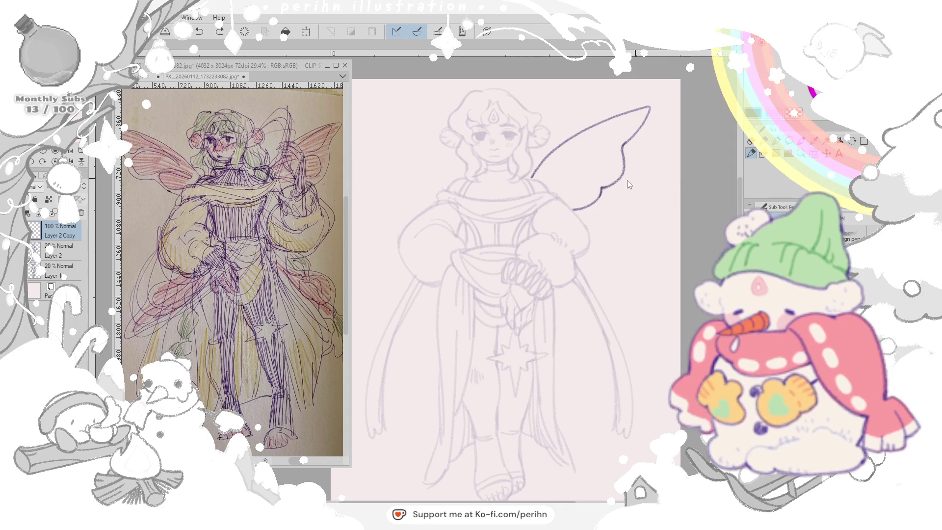
key("ctrl+z")
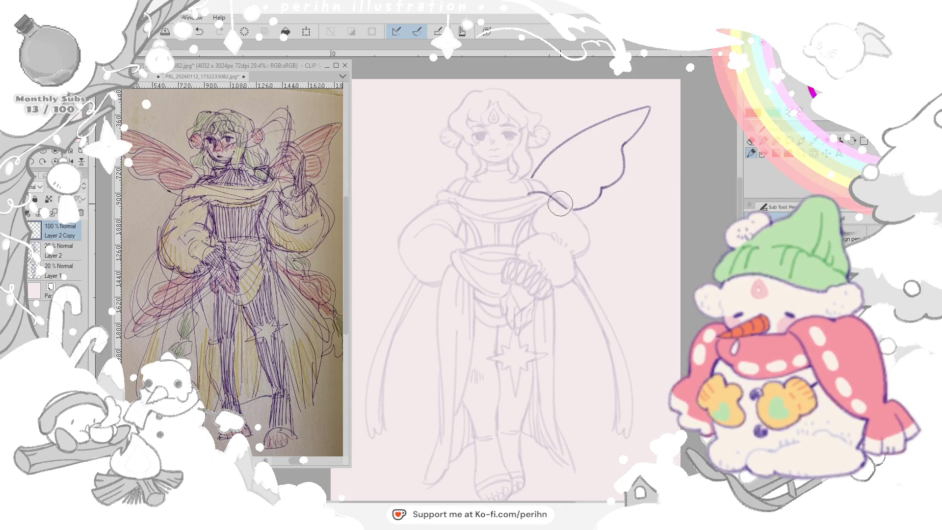
left_click_drag(552, 200, 599, 192)
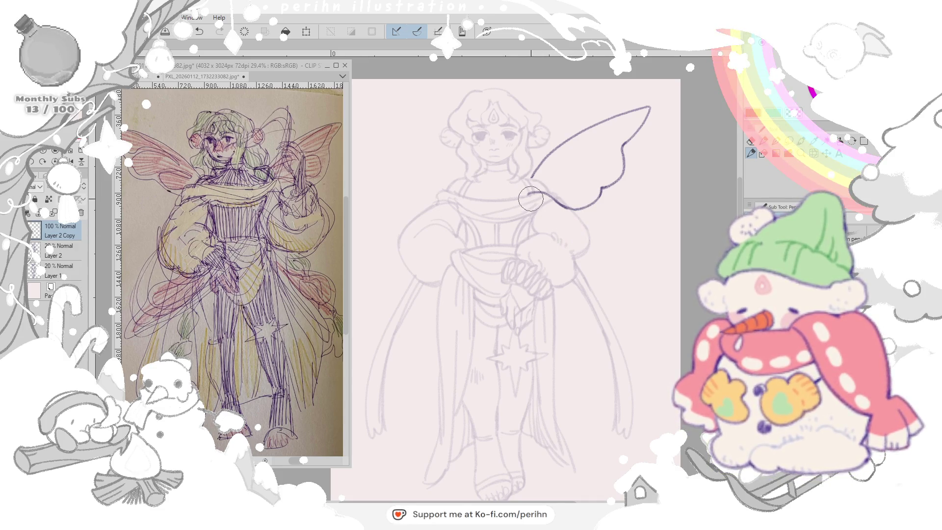
- Try several curves for a pointed lower wing hanging from the base, undoing each unsatisfying stroke
mouse_move(529, 195)
left_mouse_down()
mouse_move(587, 295)
mouse_move(608, 368)
left_mouse_up()
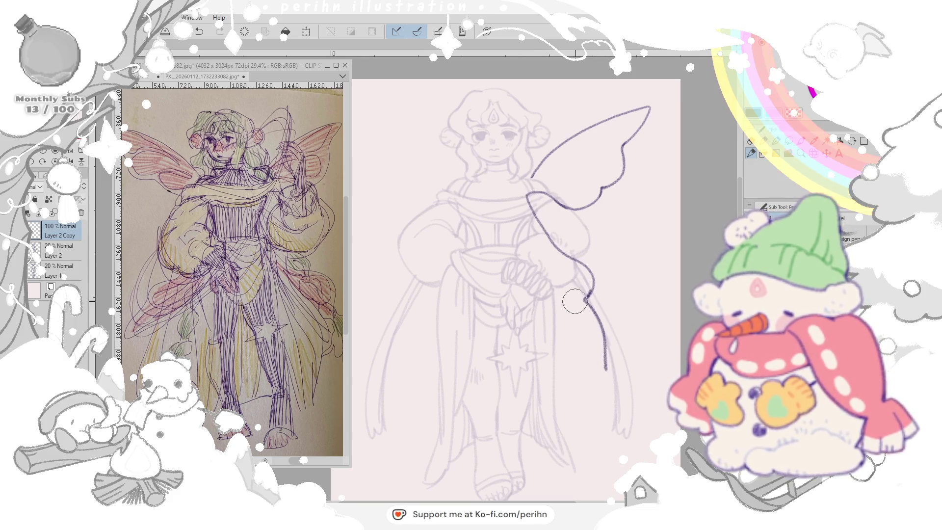
left_click_drag(519, 211, 610, 374)
key("ctrl+z")
left_click_drag(519, 209, 605, 405)
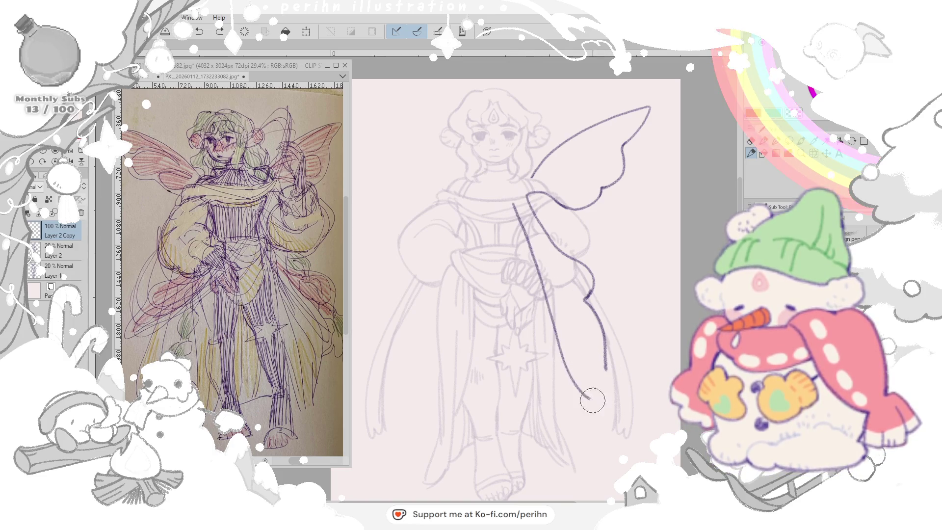
key("ctrl+z")
left_click_drag(516, 205, 608, 346)
key("ctrl+z")
left_click_drag(515, 207, 589, 408)
key("ctrl+z")
left_click_drag(520, 213, 604, 368)
- Discard further long lower-wing strokes and rotate the canvas sideways for an easier redraw
left_click_drag(517, 213, 559, 405)
key("ctrl+z")
left_click_drag(516, 206, 563, 412)
left_click_drag(602, 324, 607, 372)
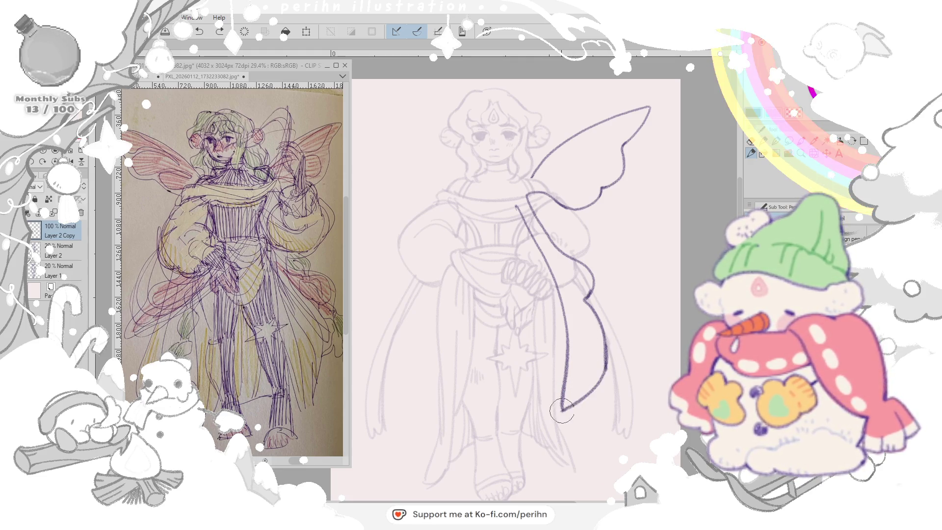
key("ctrl+z")
key("ctrl+z")
left_click_drag(650, 234, 622, 184)
left_click_drag(450, 315, 529, 201)
key("ctrl+z")
mouse_move(451, 316)
left_mouse_down()
mouse_move(524, 203)
mouse_move(445, 291)
mouse_move(526, 202)
left_mouse_up()
key("ctrl+z")
key("ctrl+z")
- Draw the lower wing's peaked outline and descending edge beneath the upper wing, undoing retries
left_click_drag(451, 313, 619, 181)
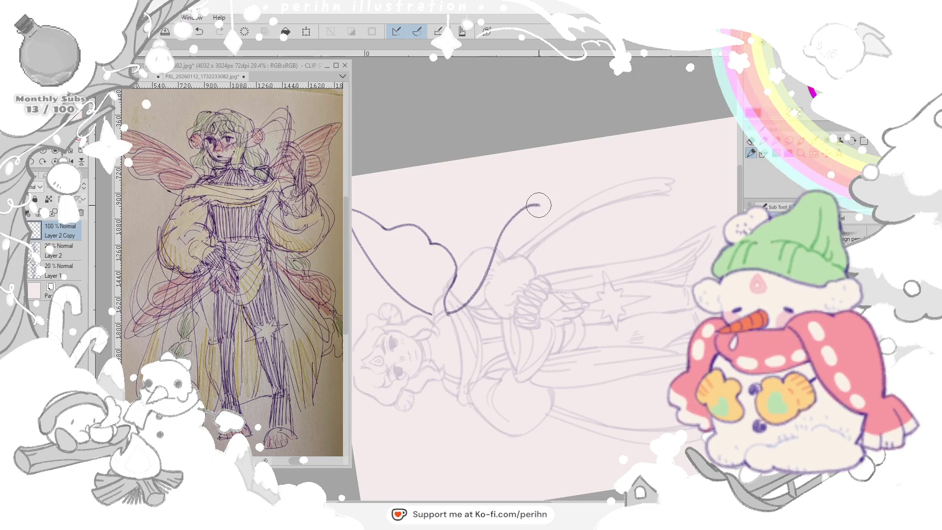
key("ctrl+z")
mouse_move(450, 313)
left_mouse_down()
mouse_move(588, 179)
mouse_move(504, 298)
left_mouse_up()
key("ctrl+z")
left_click_drag(588, 178, 504, 297)
key("ctrl+z")
mouse_move(587, 178)
left_mouse_down()
mouse_move(531, 260)
mouse_move(462, 317)
left_mouse_up()
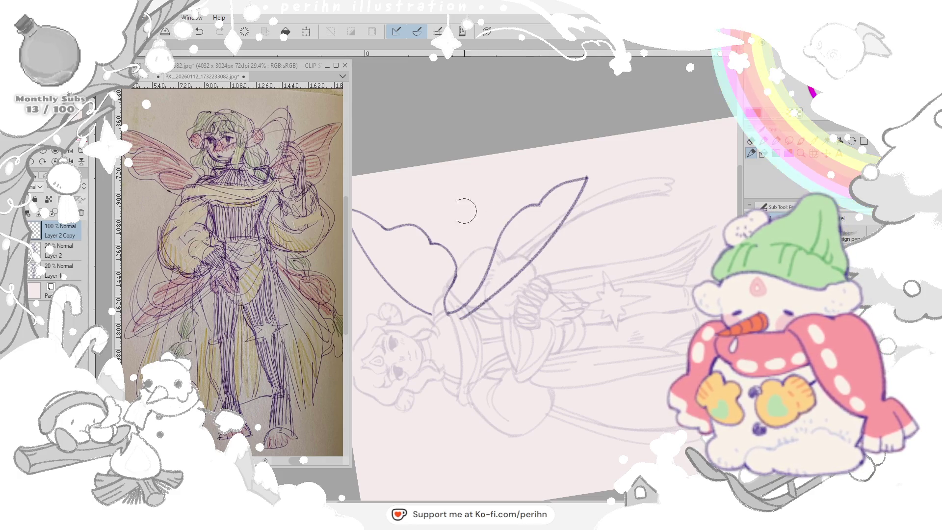
- Reset the canvas rotation and pan the whole figure back into view
key("ctrl+0")
mouse_move(573, 135)
left_mouse_down()
mouse_move(648, 181)
mouse_move(635, 188)
left_mouse_up()
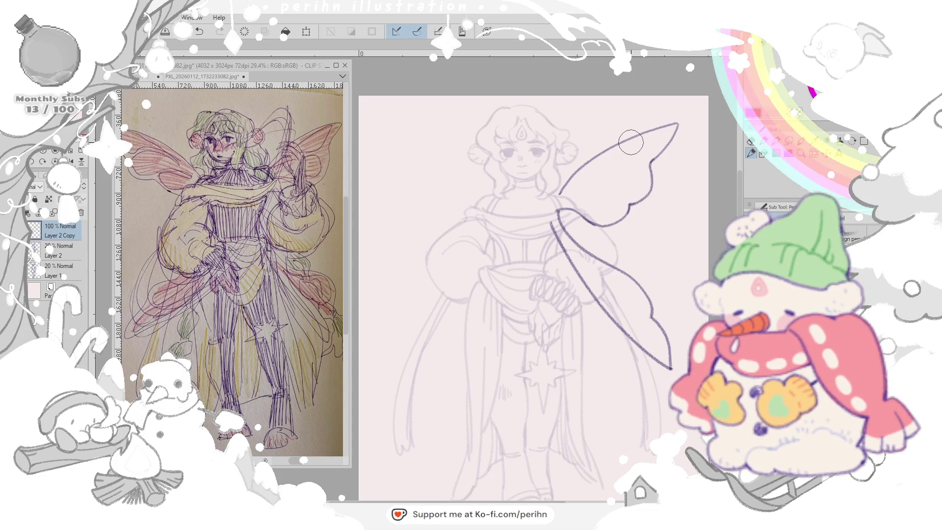
- Lasso the lower wing and transform it slightly smaller, narrower and tilted, then confirm
mouse_move(559, 212)
left_mouse_down()
mouse_move(663, 392)
mouse_move(666, 374)
left_mouse_up()
key("ctrl+t")
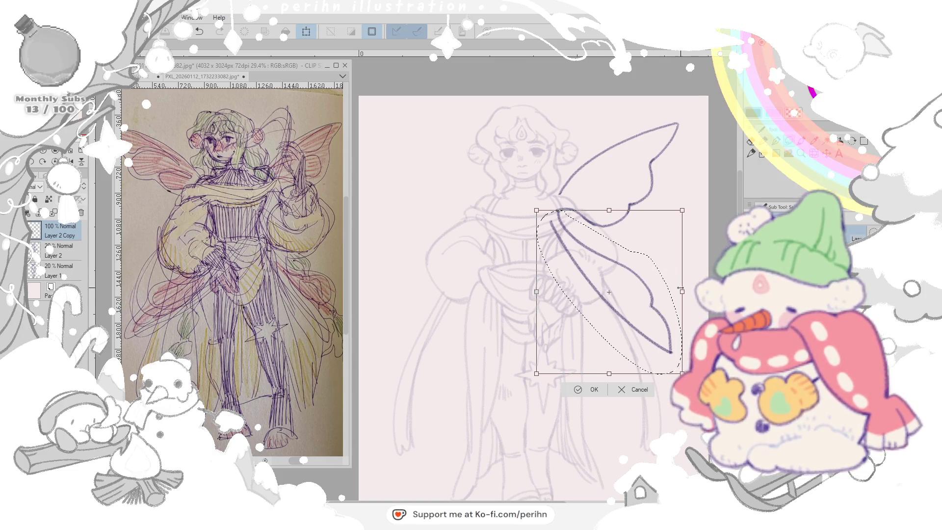
left_click_drag(683, 373, 678, 370)
left_click_drag(678, 292, 667, 291)
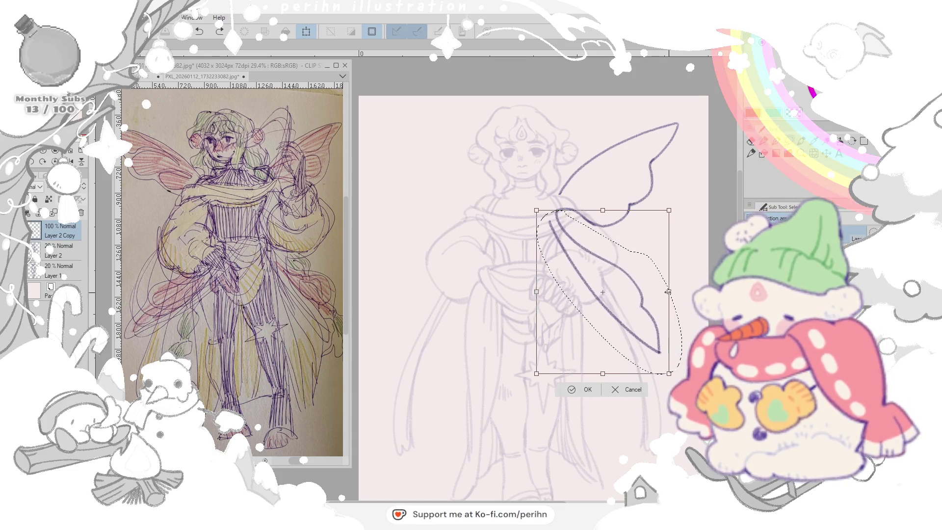
left_click_drag(670, 209, 673, 213)
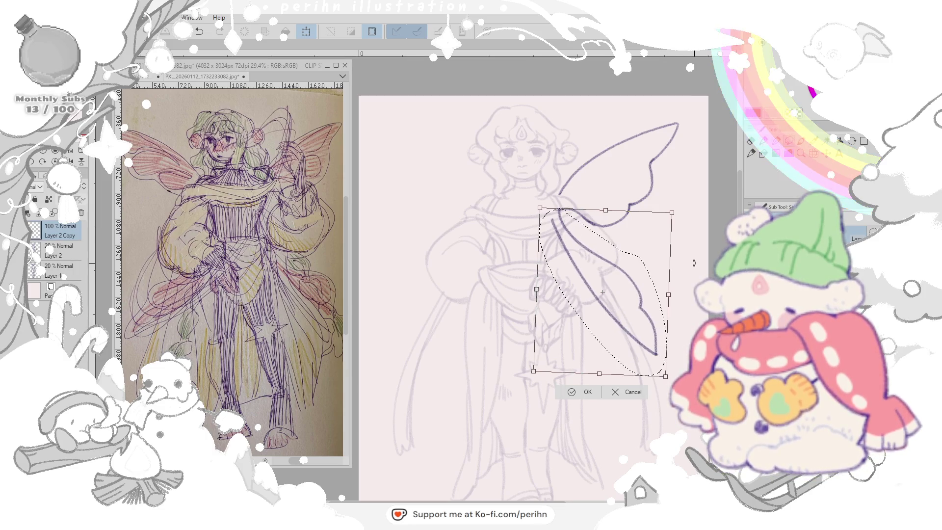
left_click(590, 392)
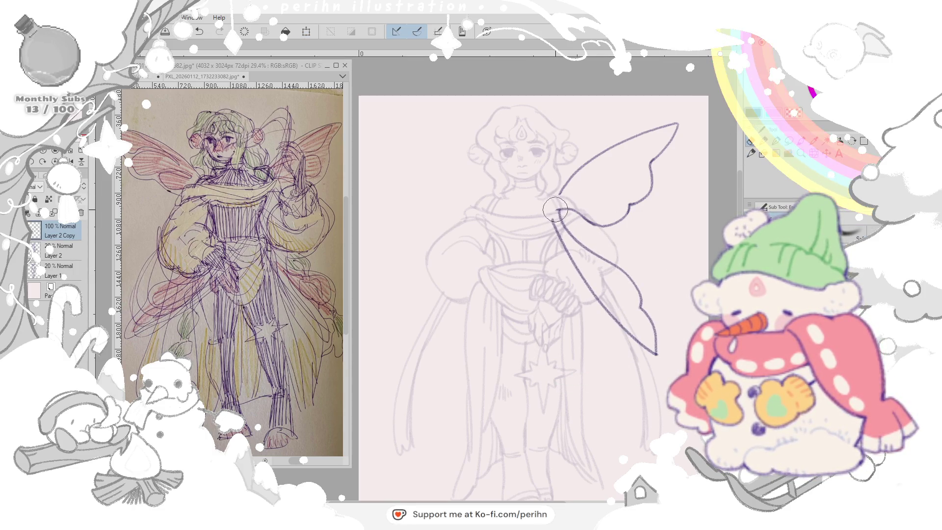
- Return to the pen and lasso around the upper wing's top edge
left_click(751, 154)
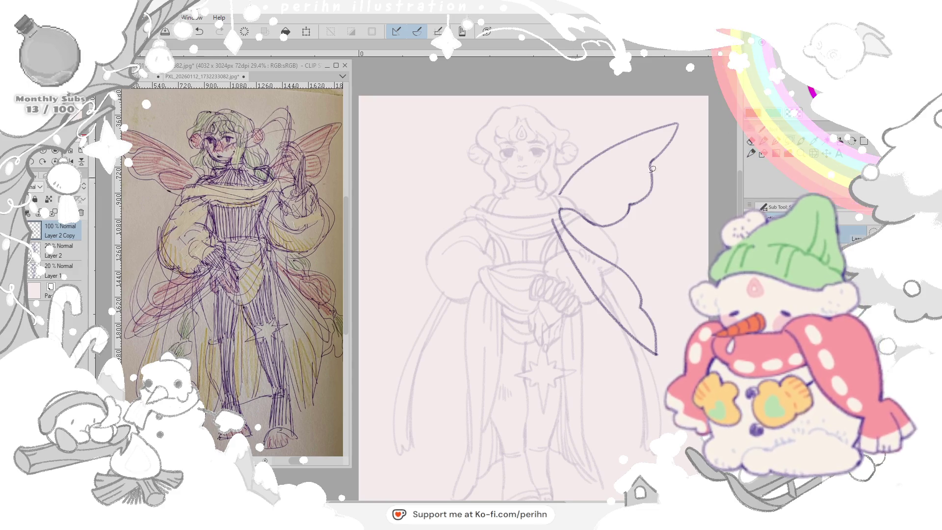
left_click_drag(680, 122, 553, 195)
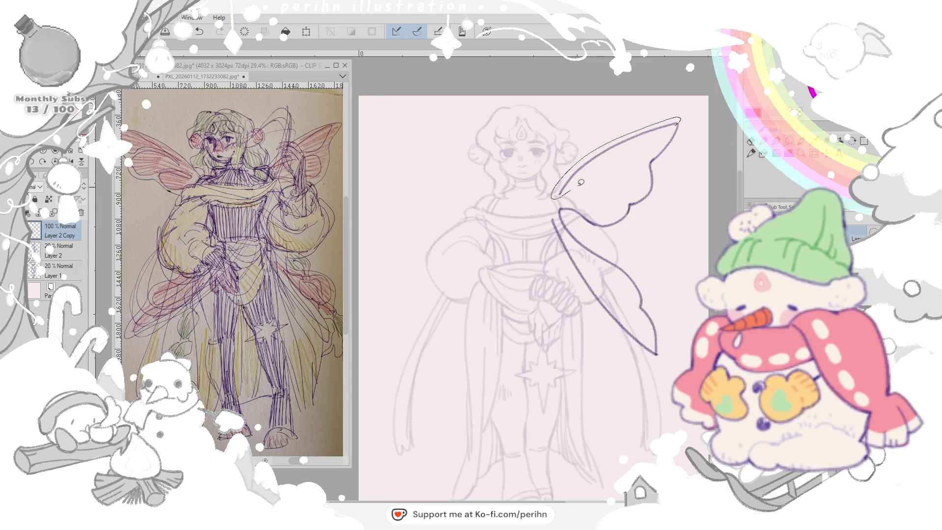
- Transform the selected top edge to reshape the upper wing, confirm and clear the selection
key("ctrl+t")
left_click_drag(673, 205, 667, 175)
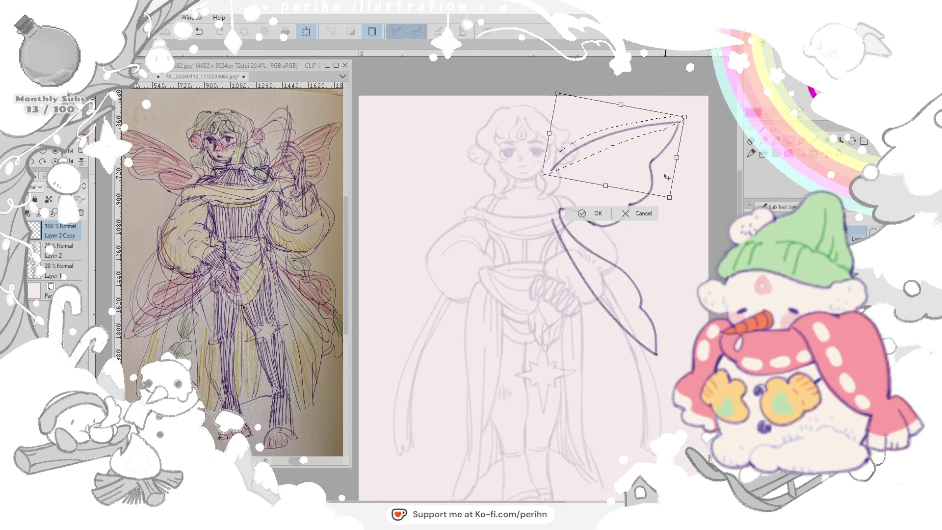
key("Return")
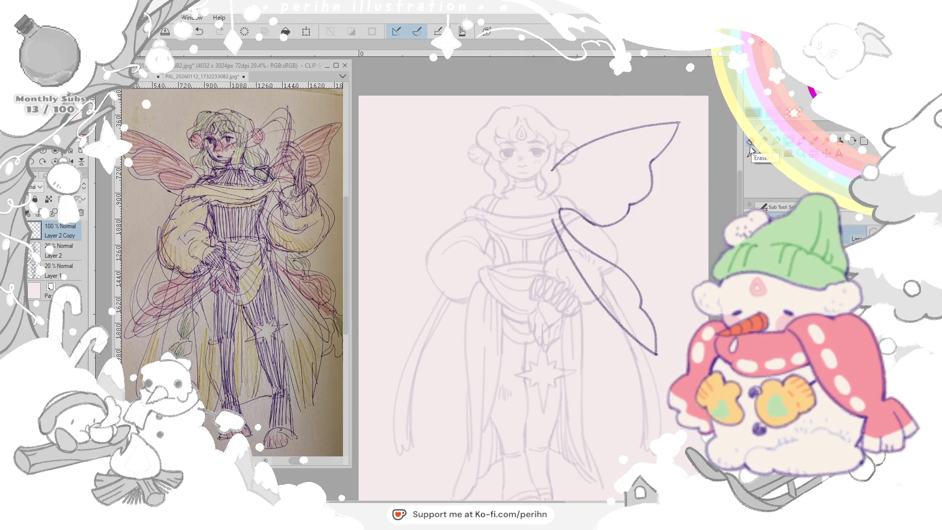
left_click_drag(545, 173, 681, 122)
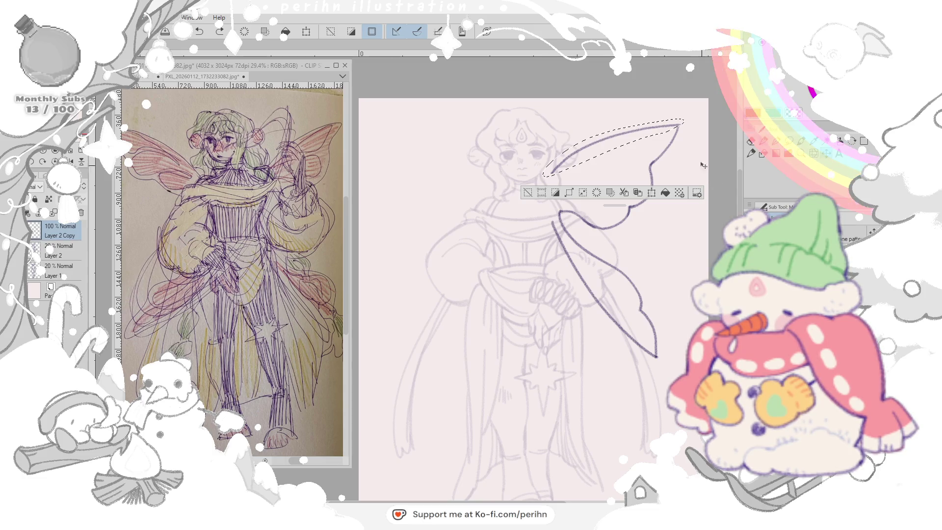
left_click(332, 32)
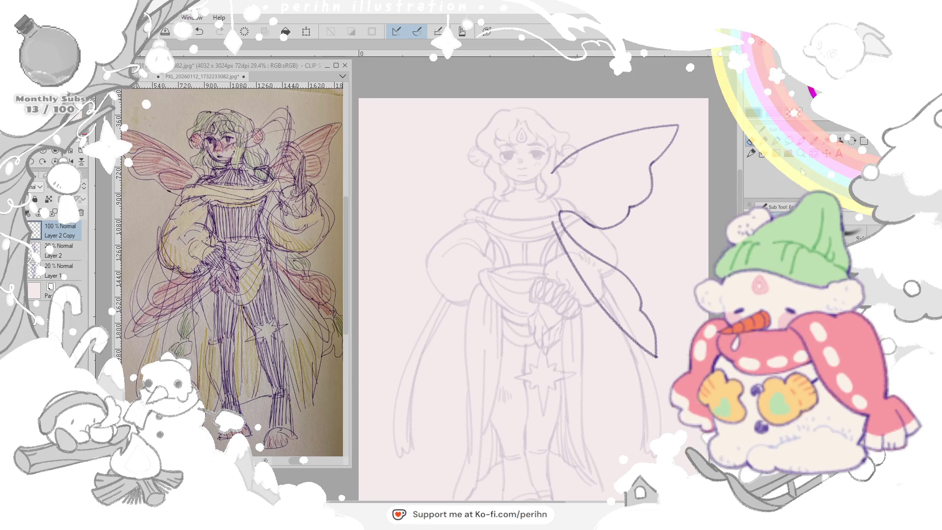
- With the pen, connect the top edge down to the wing root, then copy and paste the wing layer
left_click(752, 153)
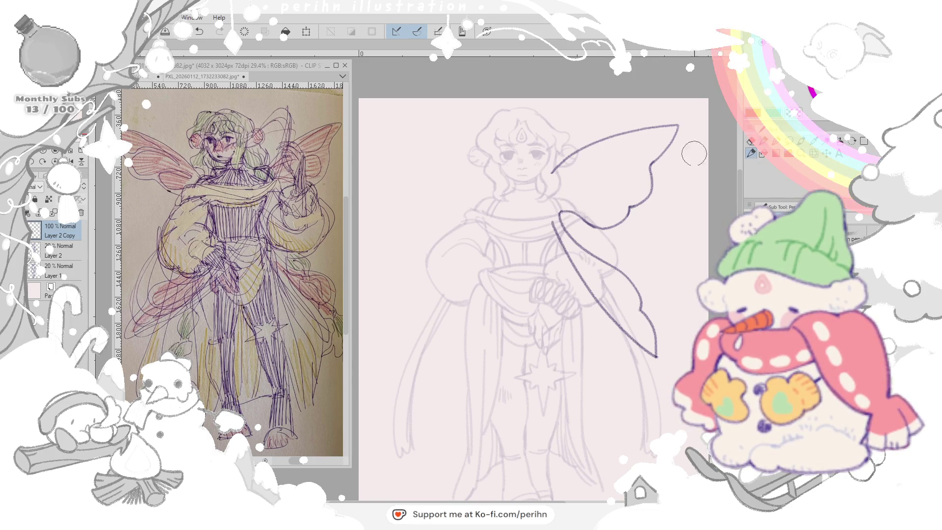
left_click_drag(545, 196, 555, 166)
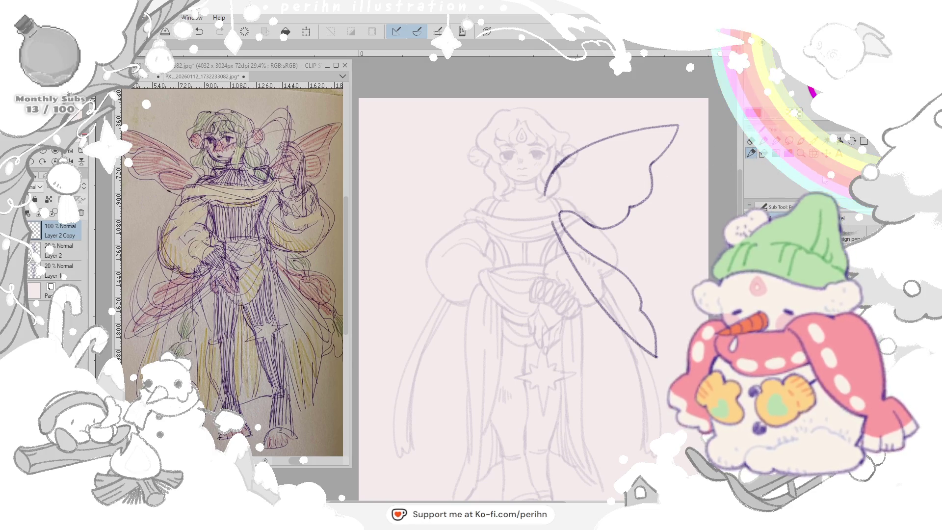
key("ctrl+c")
key("ctrl+v")
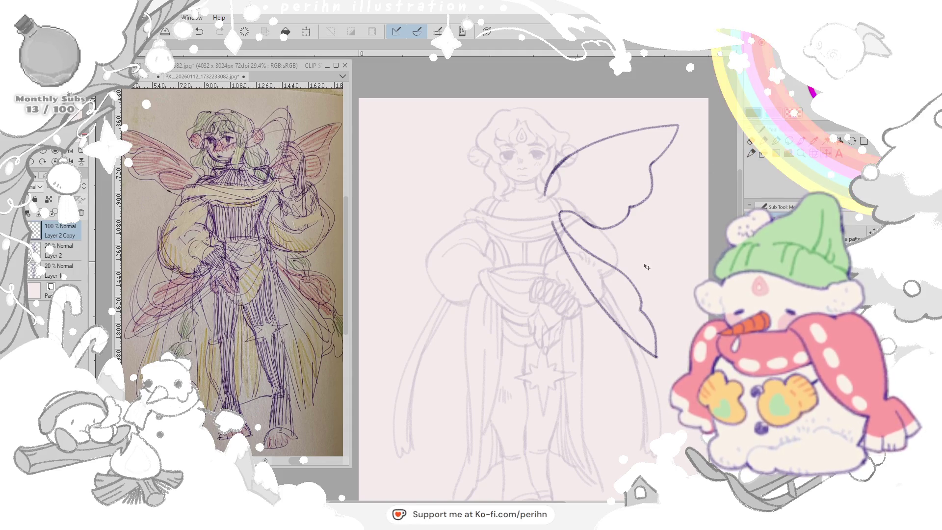
key("ctrl+shift+h")
- Flip the copied wing horizontally onto the fairy's left side, nudge it into place and confirm
key("ctrl+t")
right_click(471, 181)
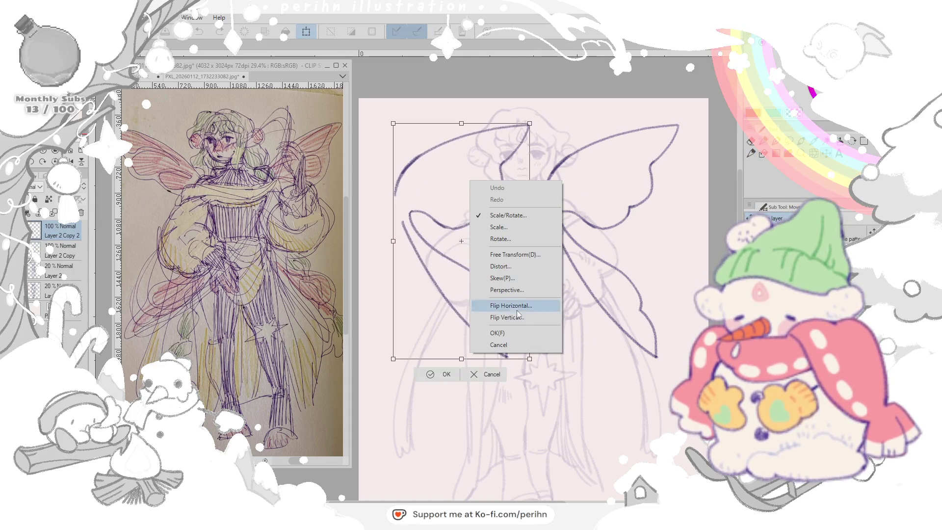
left_click(508, 305)
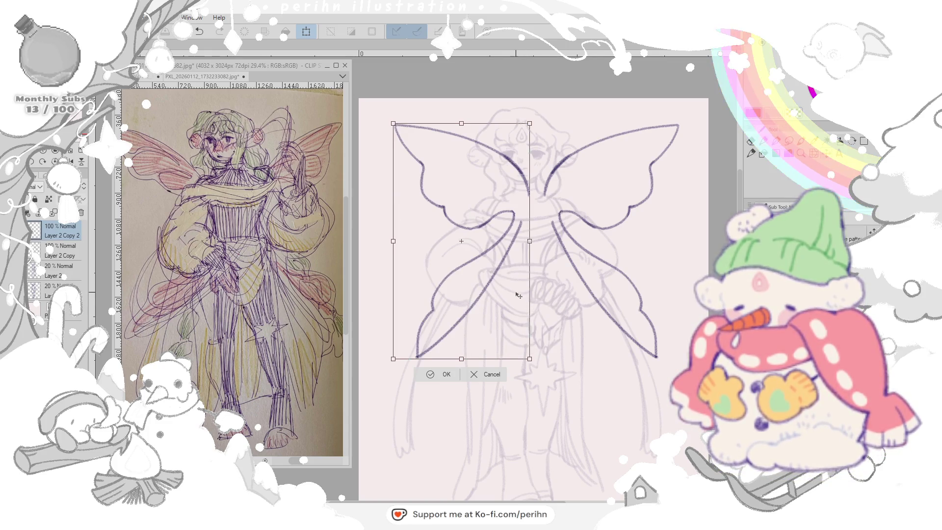
left_click_drag(520, 296, 507, 310)
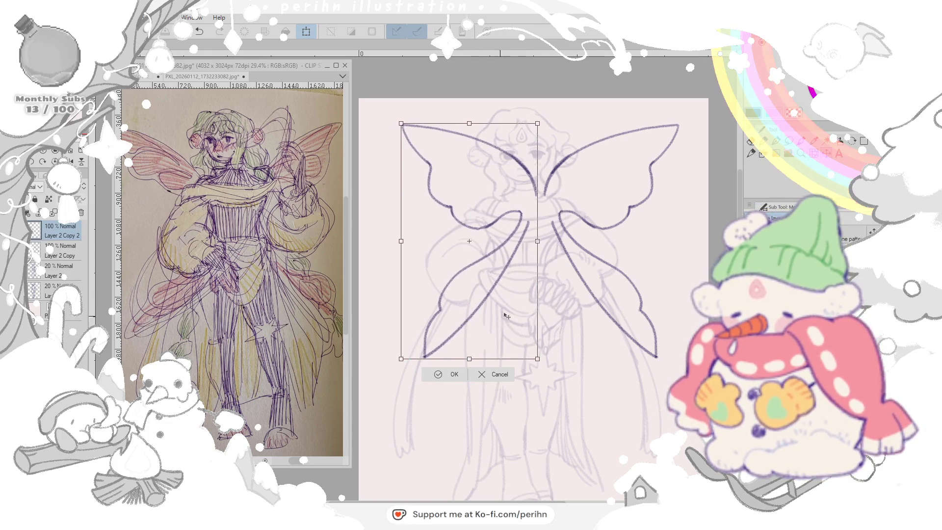
key("Return")
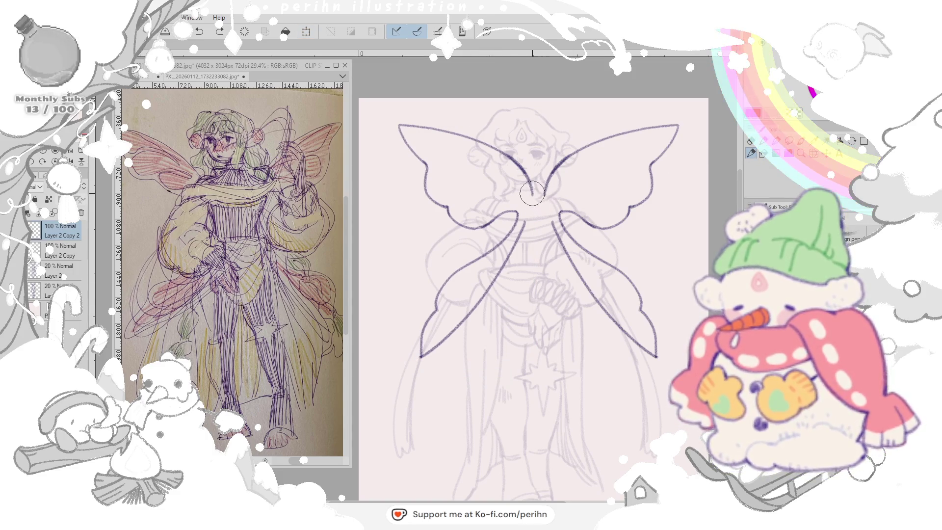
- Draw the join between the inner wings and shift the wing line art slightly down and left
mouse_move(537, 192)
left_mouse_down()
mouse_move(531, 215)
mouse_move(550, 218)
left_mouse_up()
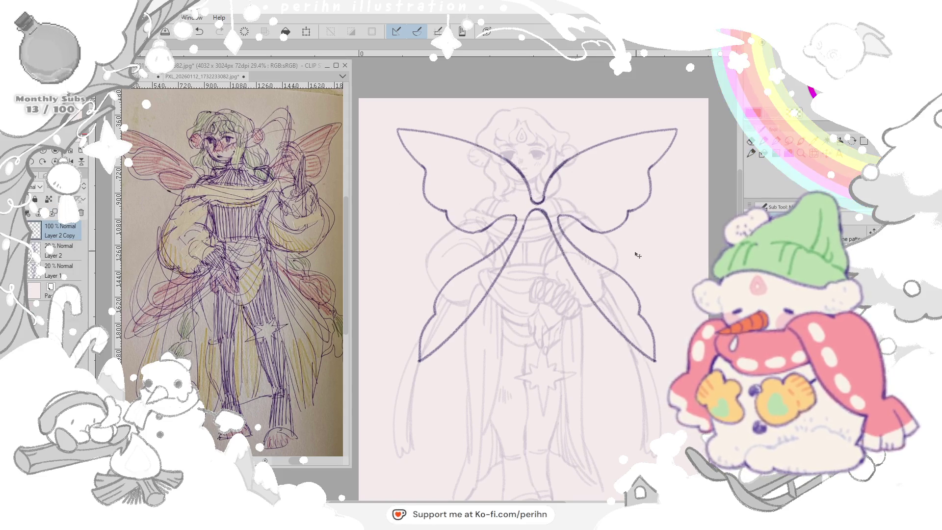
left_click_drag(637, 255, 634, 272)
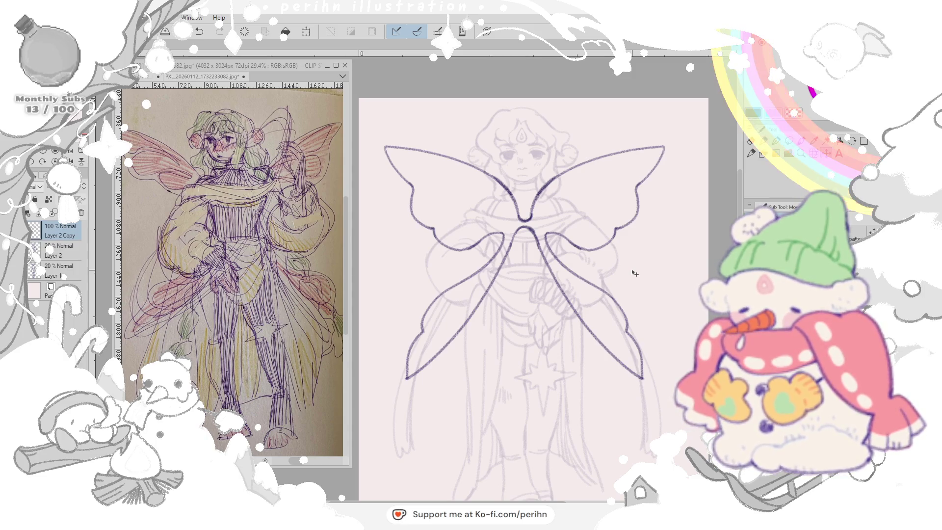
key("ctrl+t")
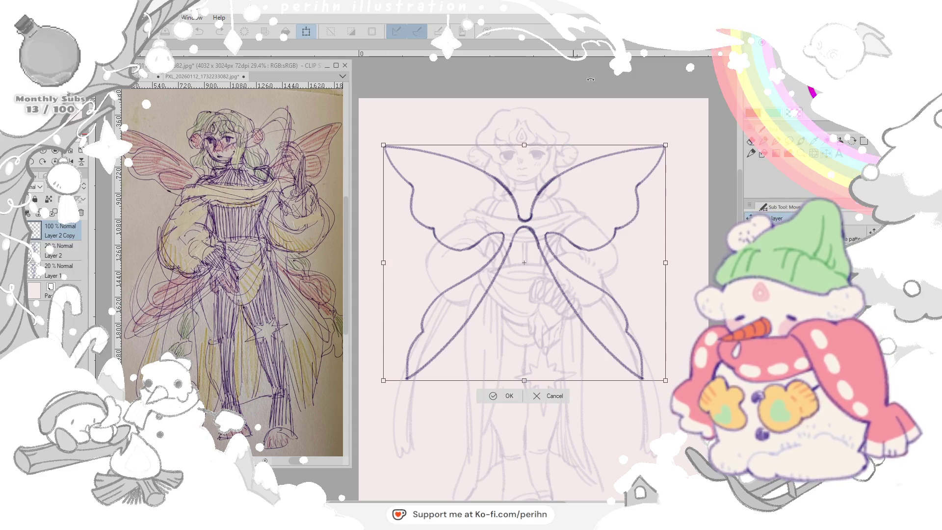
- Enlarge the wing pair, switch to Free Transform to pull both lower tips inward and apply
left_click_drag(665, 263, 678, 262)
right_click(600, 275)
left_click(622, 279)
right_click(626, 267)
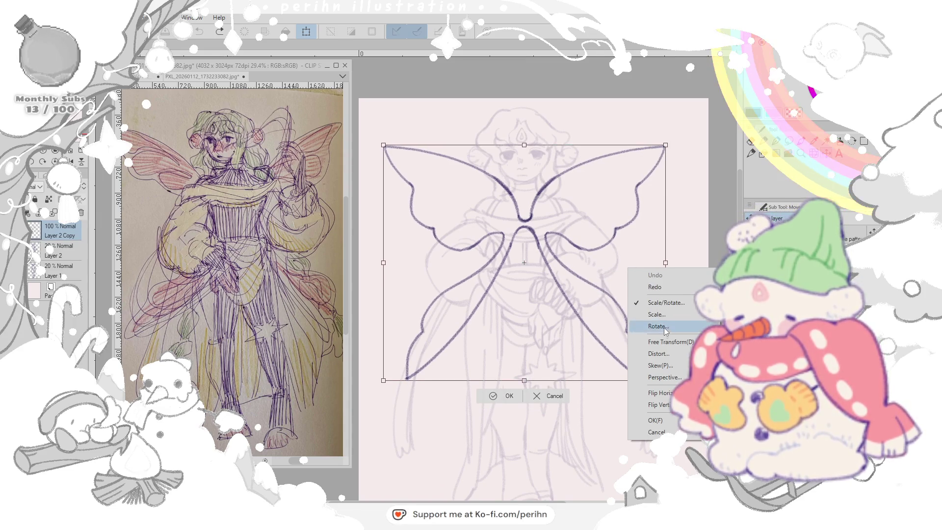
left_click(652, 344)
left_click_drag(384, 381, 391, 371)
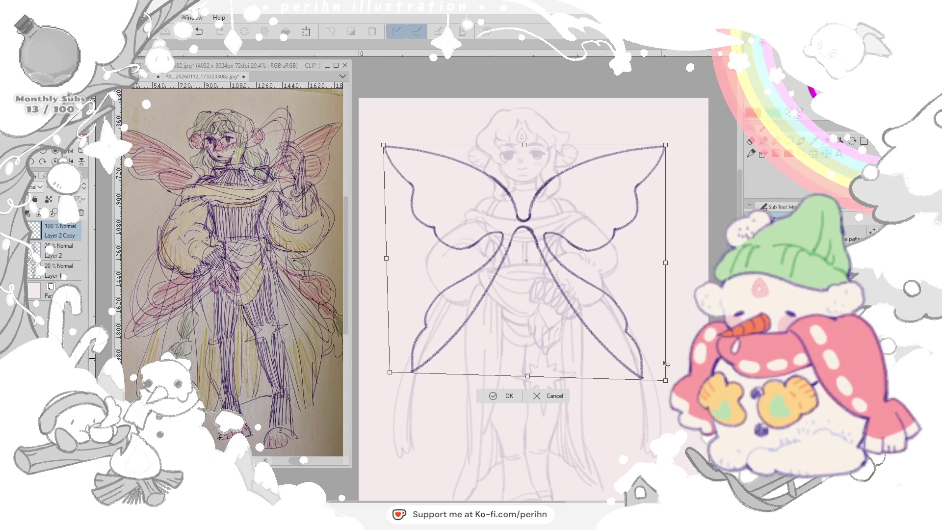
left_click_drag(666, 381, 660, 375)
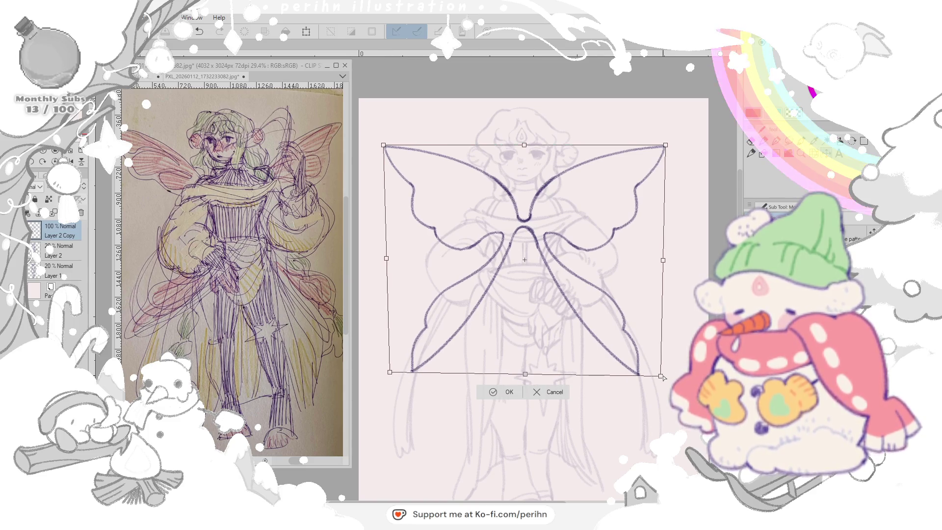
left_click(513, 391)
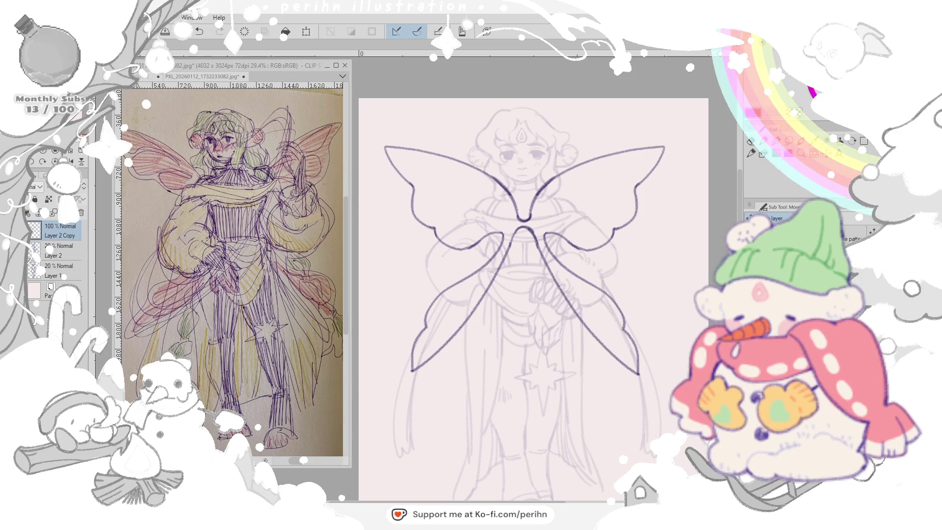
- Transform the wings again to make them bigger and sit slightly lower behind the fairy
key("ctrl+t")
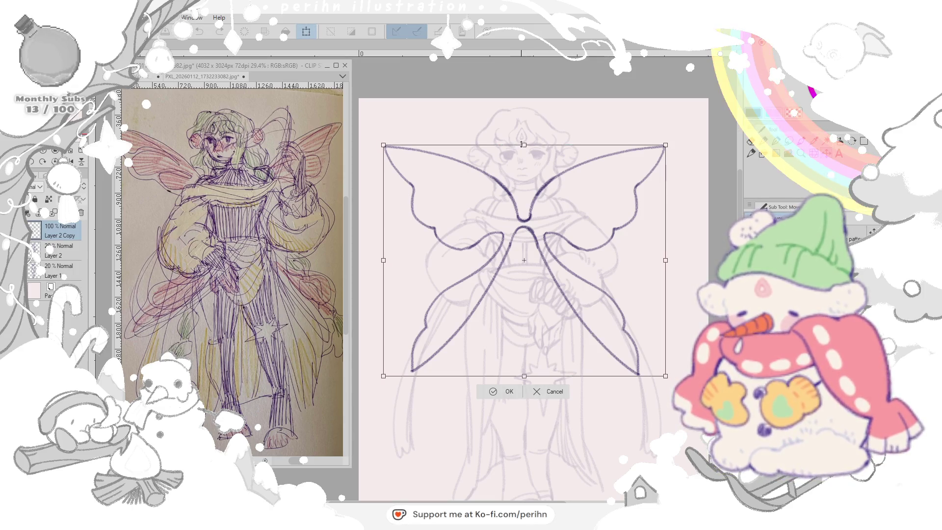
left_click_drag(523, 145, 523, 133)
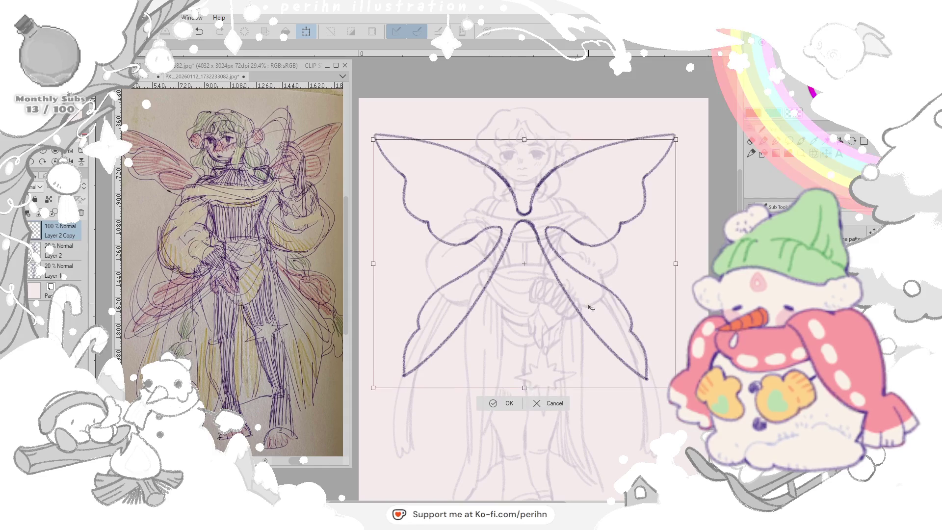
left_click_drag(591, 308, 591, 313)
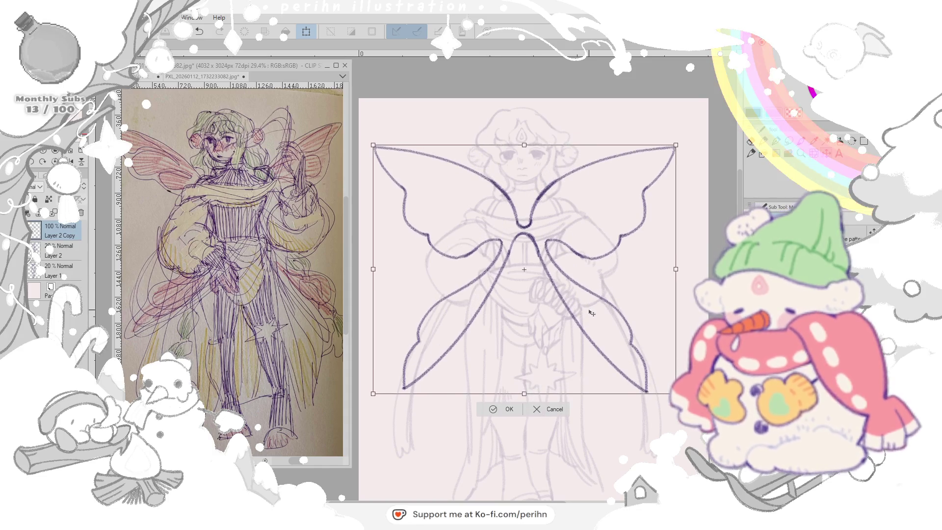
left_click(508, 410)
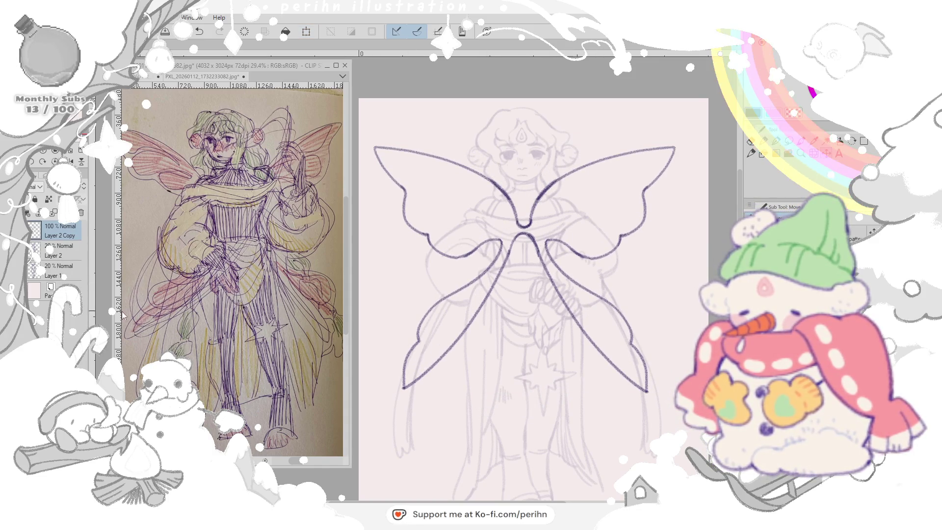
- Duplicate the wing layer and fade Layer 2 to about 31% opacity, returning to Layer 2 Copy
right_click(66, 236)
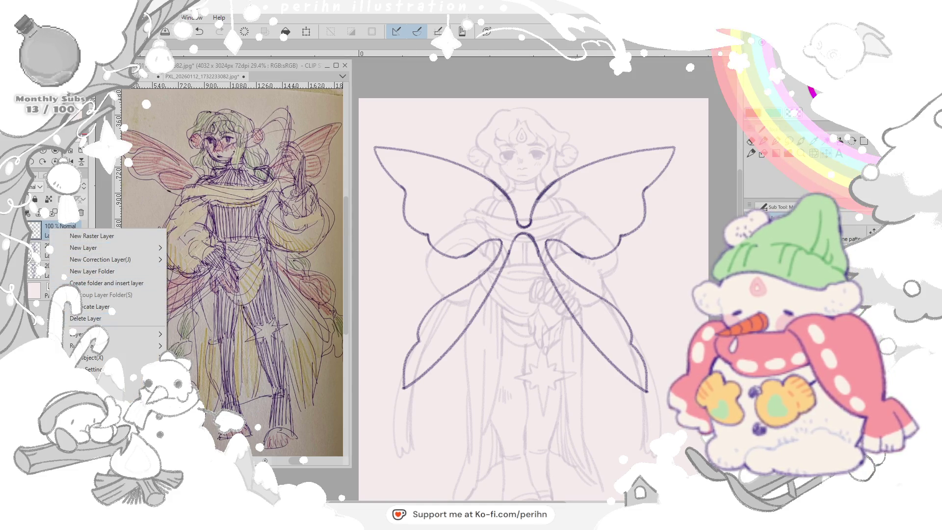
left_click(100, 308)
left_click(47, 251)
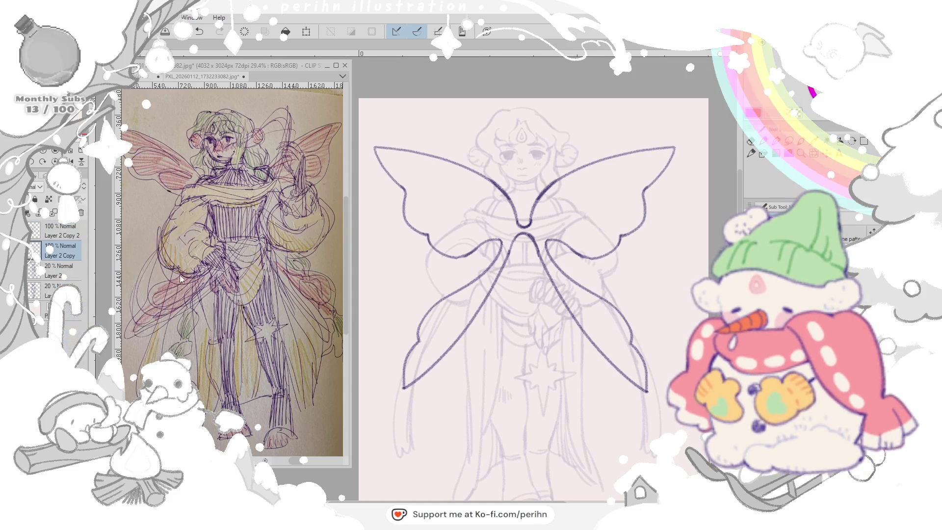
left_click(47, 272)
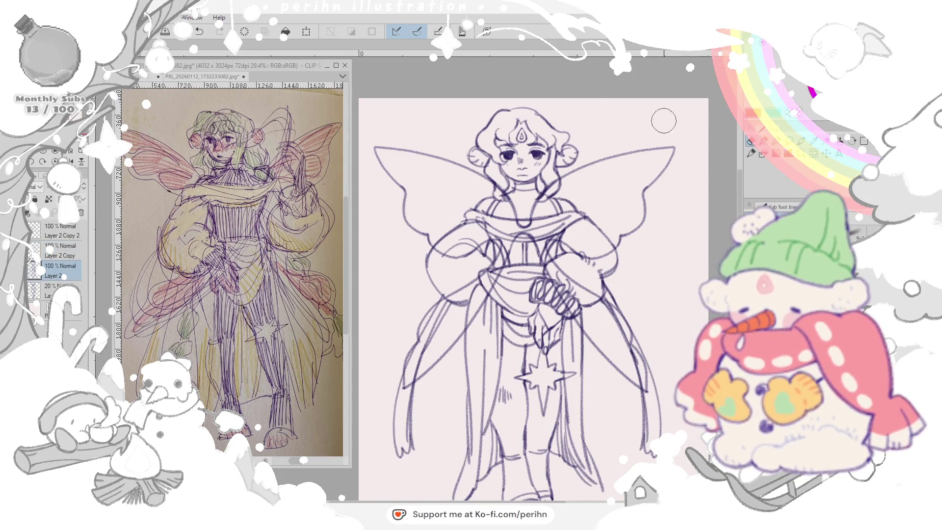
left_click_drag(78, 214, 44, 214)
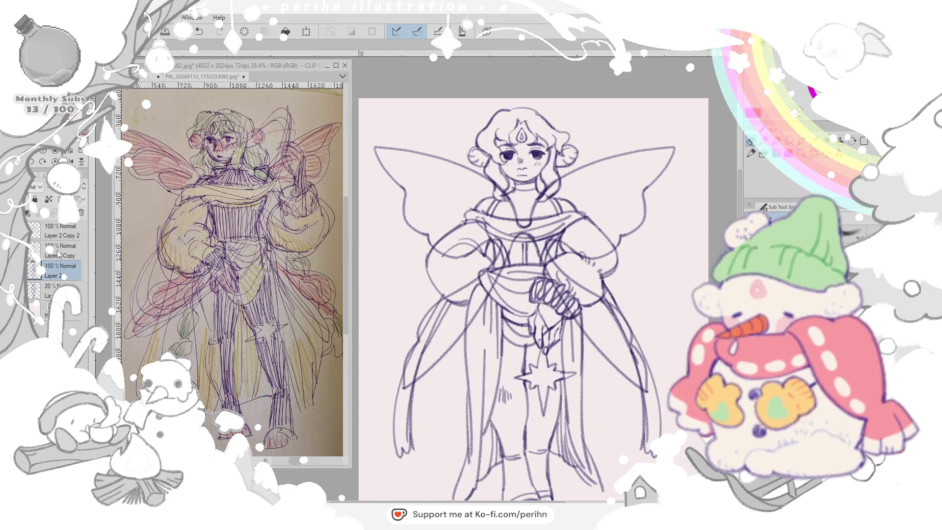
left_click(48, 250)
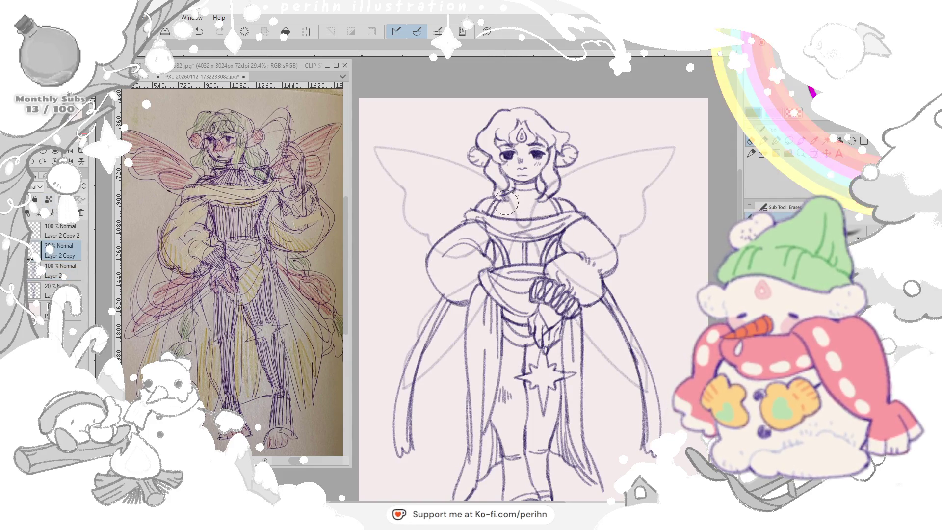
- Erase the wing lines overlapping the neck, collar and right hand, then restore full opacity
mouse_move(499, 187)
left_mouse_down()
mouse_move(511, 214)
mouse_move(530, 222)
left_mouse_up()
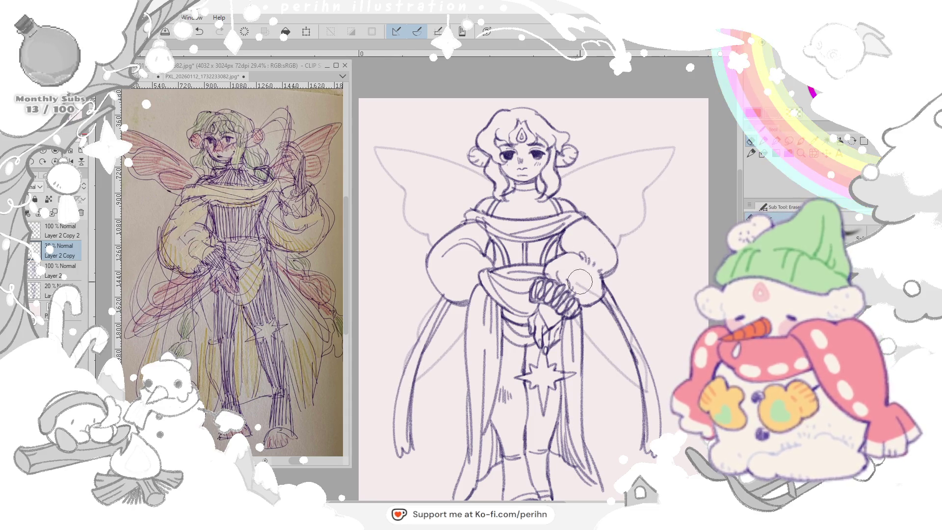
left_click_drag(550, 267, 556, 283)
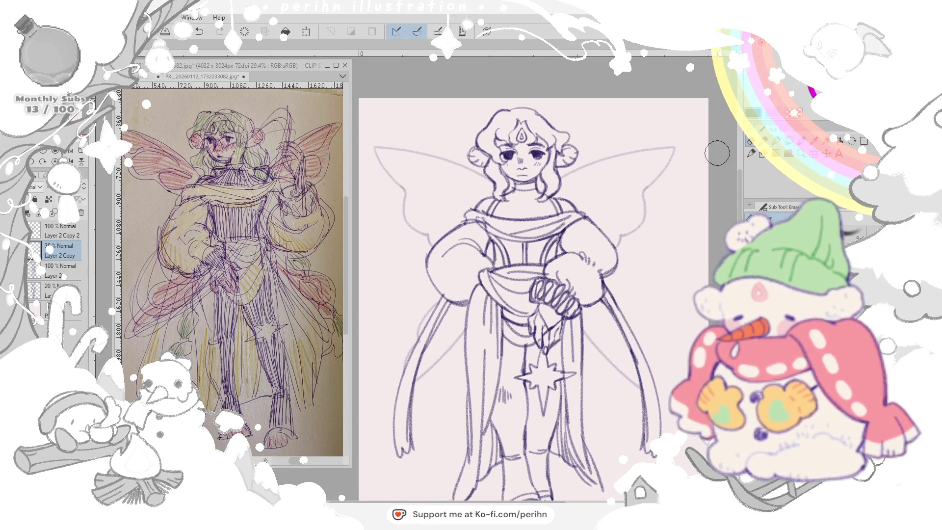
left_click_drag(545, 318, 571, 255)
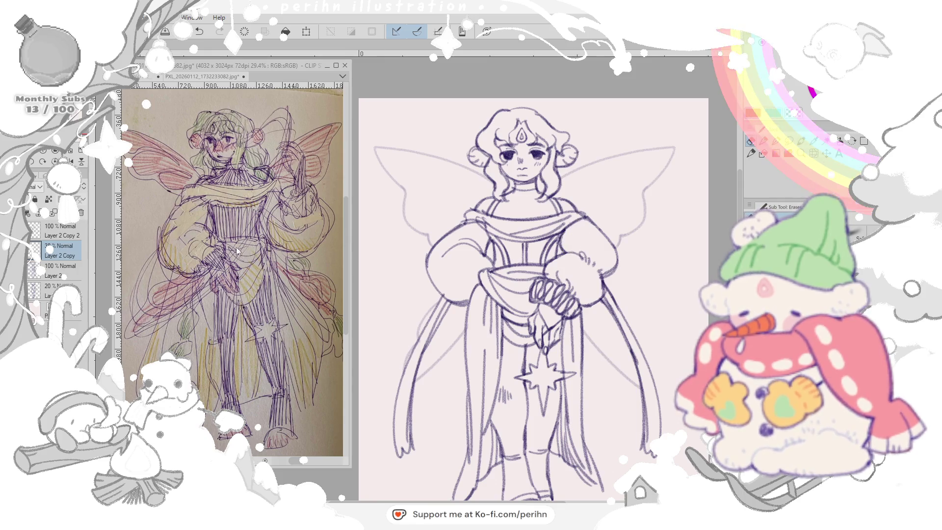
left_click(36, 247)
- Merge Layer 2 Copy into Layer 2, undoing and redoing to compare the result
key("ctrl+e")
key("ctrl+z")
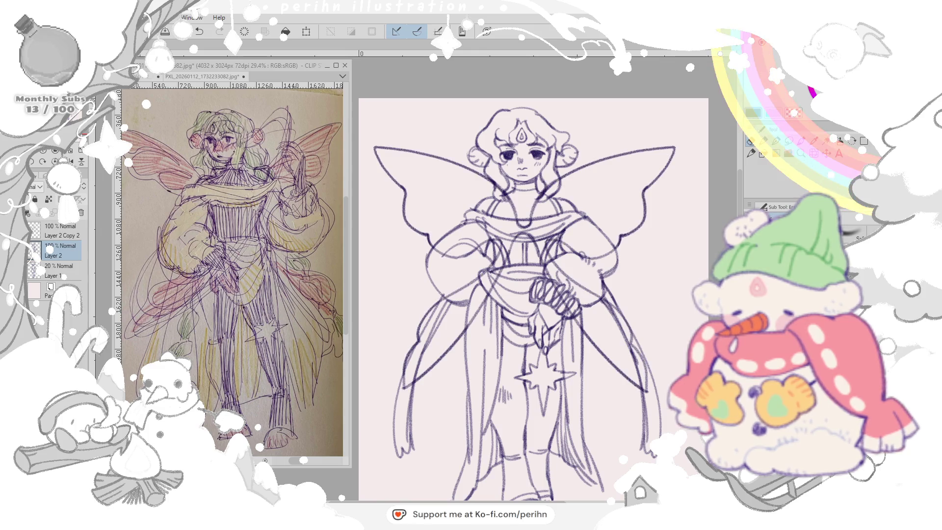
key("ctrl+y")
key("ctrl+z")
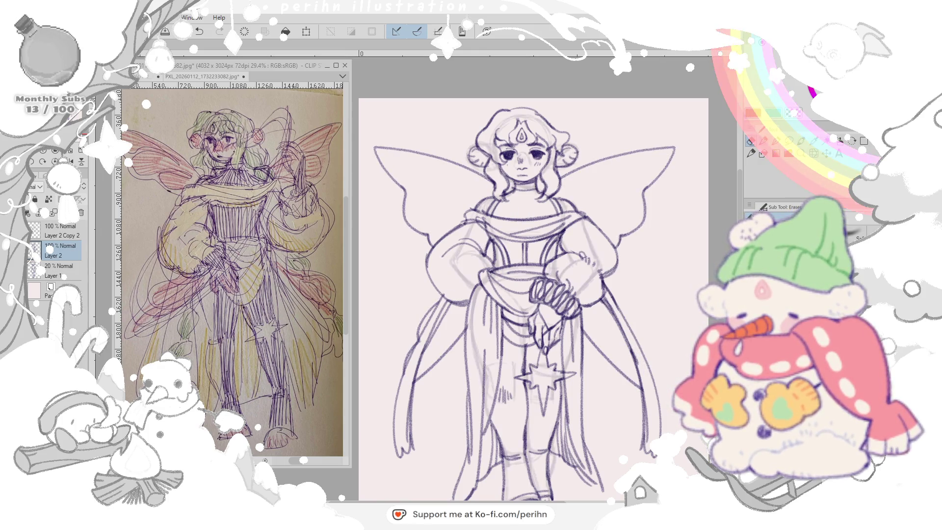
key("ctrl+z")
key("ctrl+y")
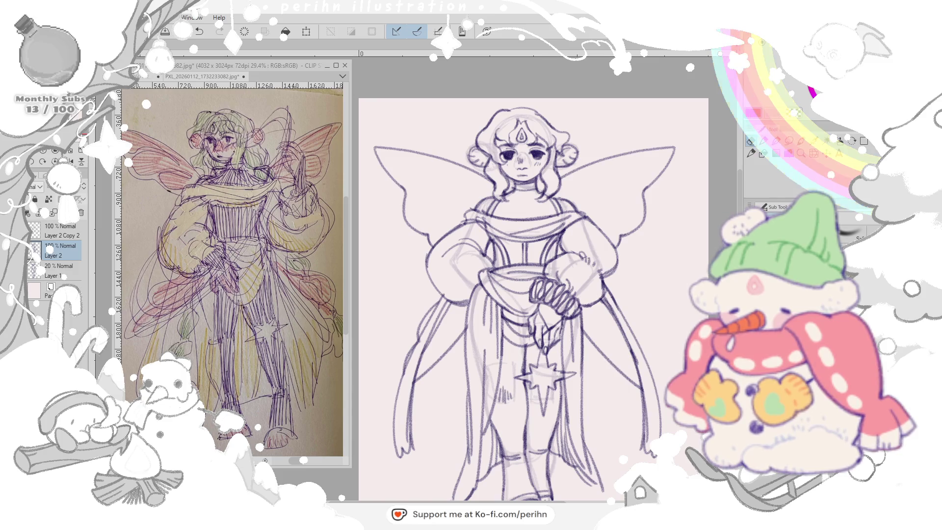
key("ctrl+y")
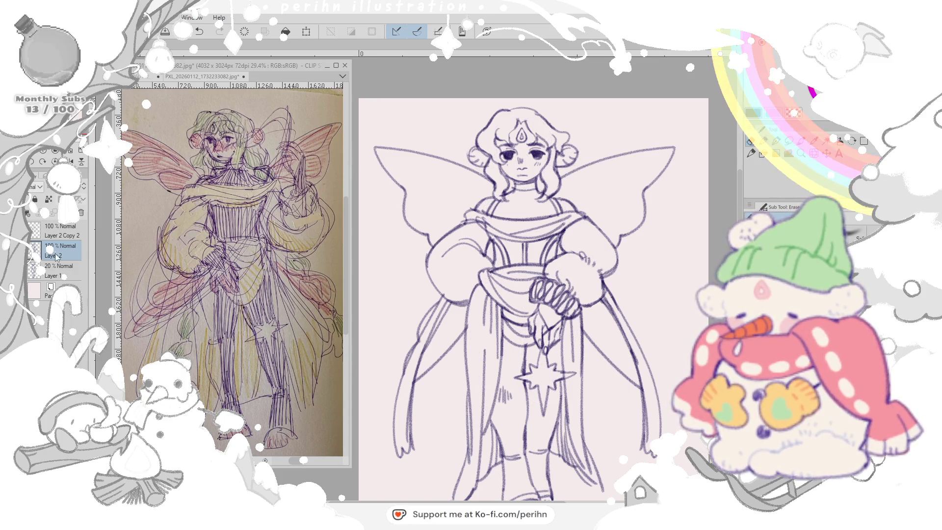
- Add a new Layer 3 above Layer 2 with the pen selected
key("ctrl+shift+n")
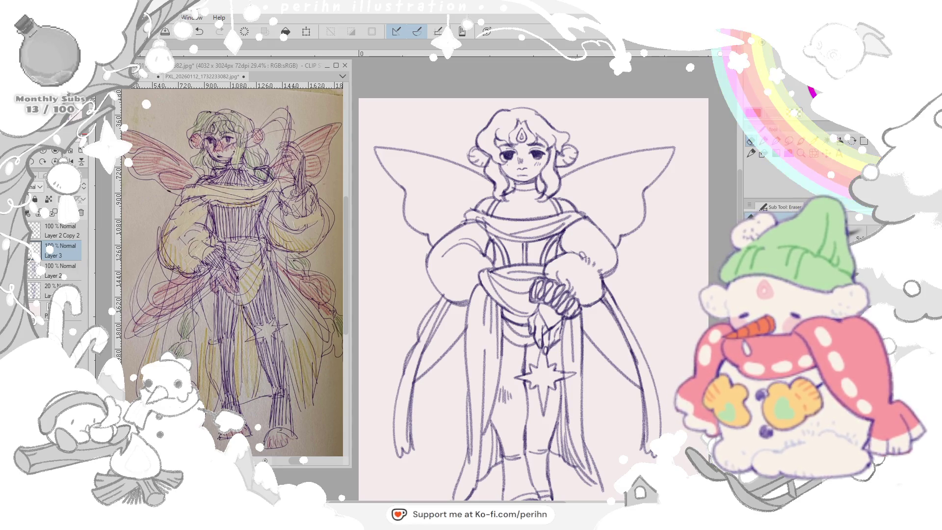
left_click(751, 155)
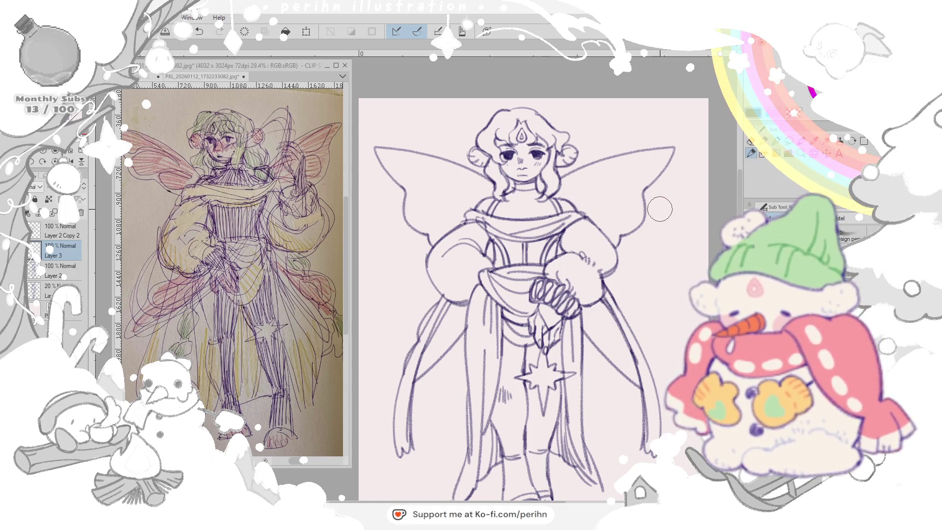
scroll(626, 273, "down", 3)
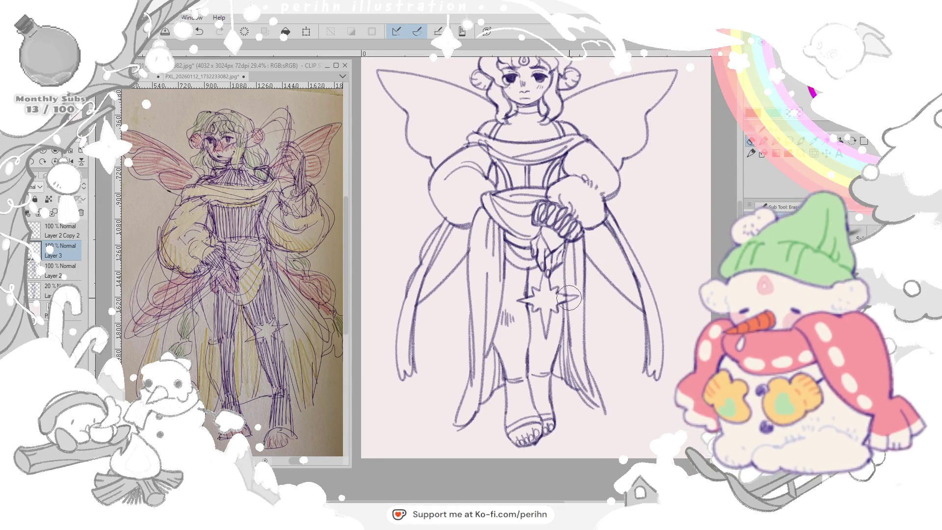
- Switch drawing to Layer 2 with the pen and add a faint stroke on the sash drape
key("alt+bracketleft")
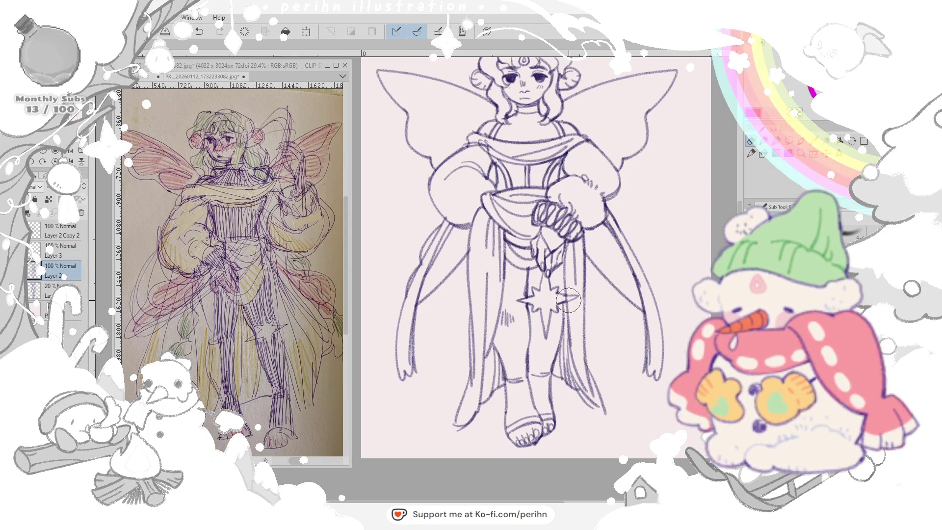
key("p")
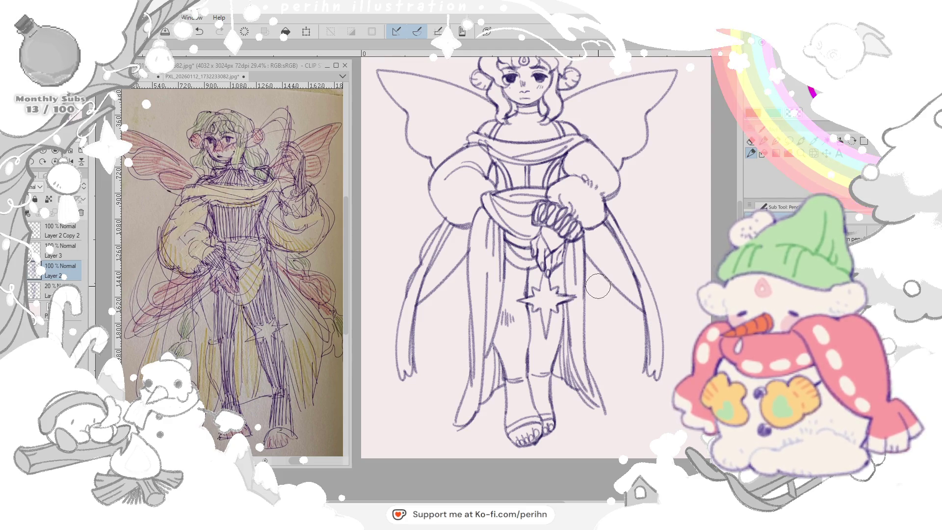
key("e")
key("p")
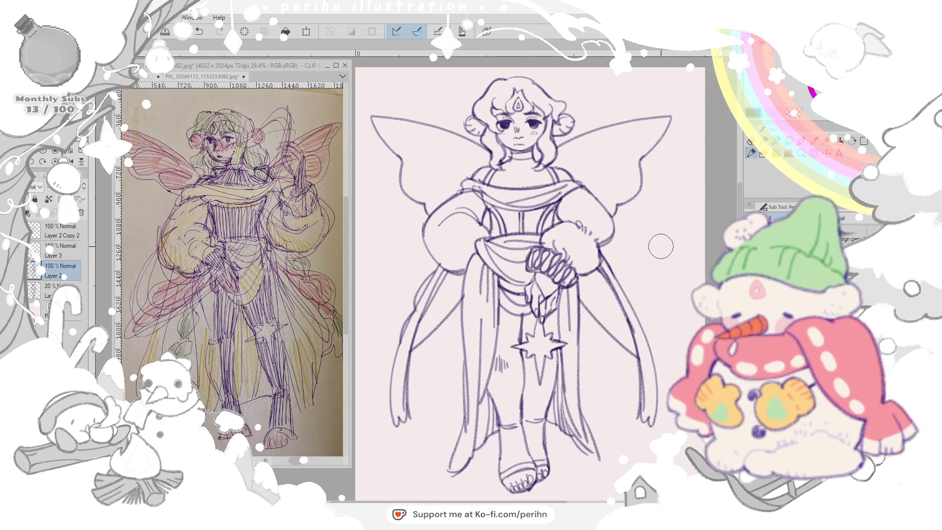
left_click_drag(489, 295, 483, 353)
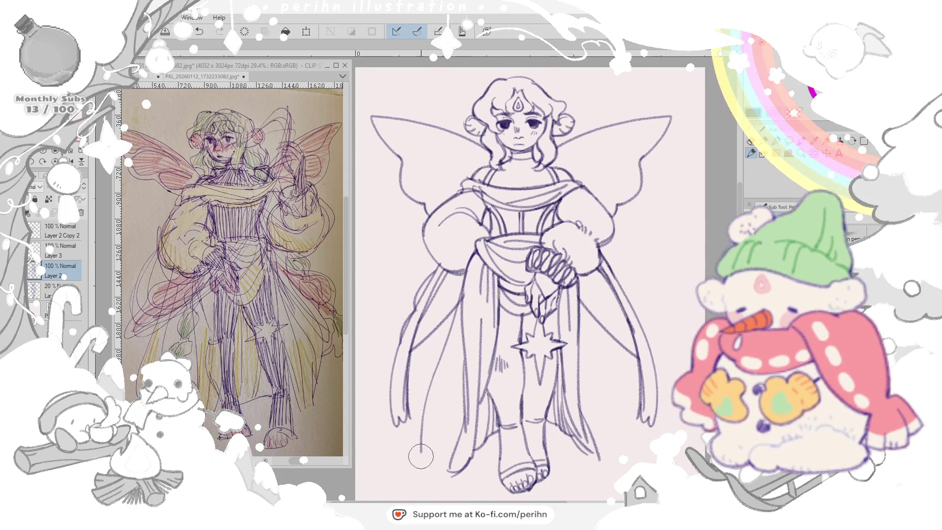
- Draw the cloak's left side and lower-left edge, erasing sketch lines on the right inner drape
left_click_drag(451, 294, 431, 477)
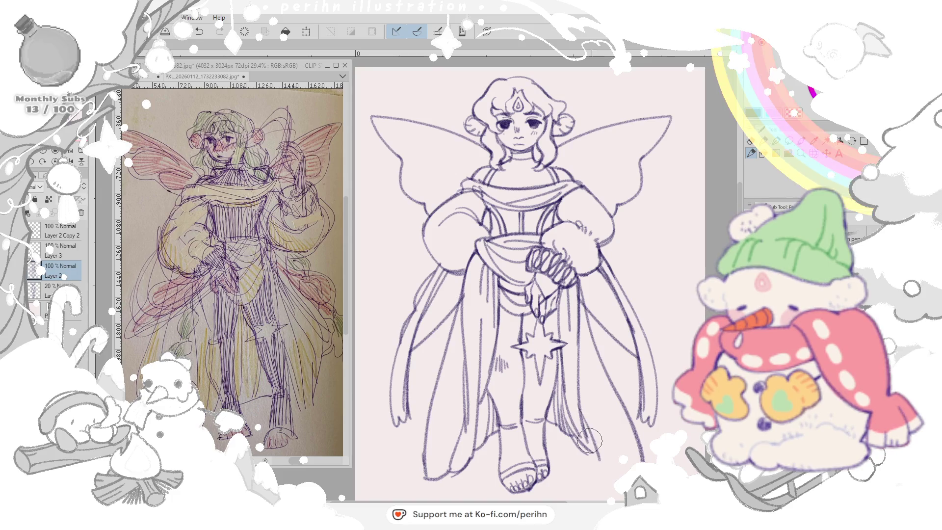
left_click(751, 142)
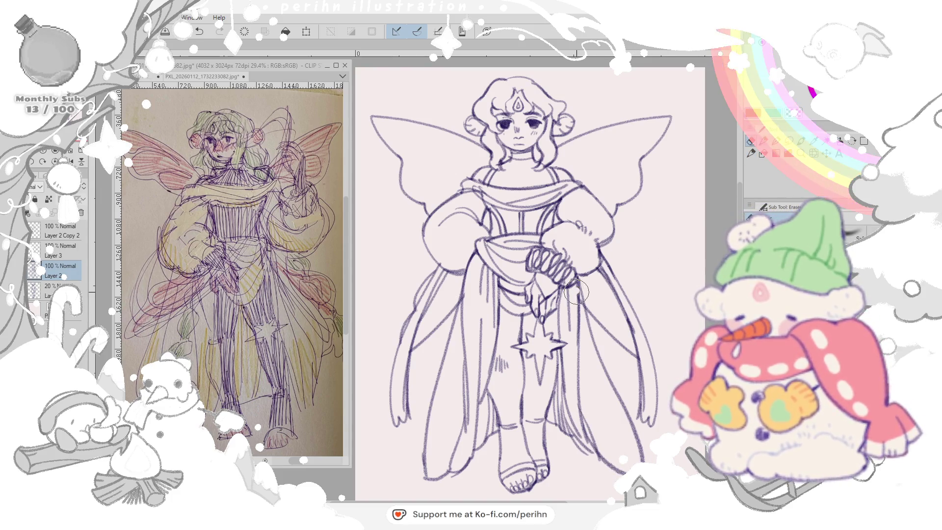
left_click_drag(578, 295, 600, 442)
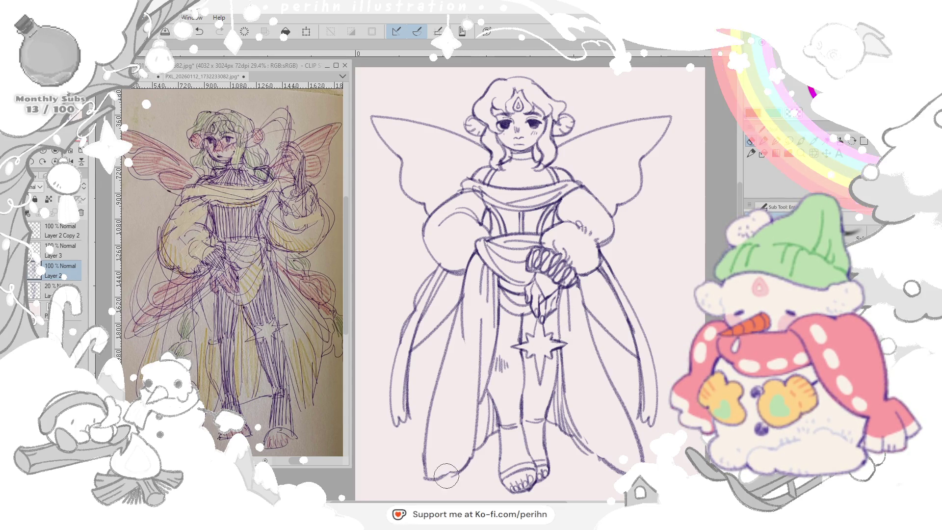
key("p")
mouse_move(417, 481)
left_mouse_down()
mouse_move(464, 459)
mouse_move(462, 420)
left_mouse_up()
- Build up the left leg and cloak edge with repeated pen strokes
left_click_drag(464, 295, 471, 442)
left_click_drag(460, 302, 457, 479)
left_click_drag(460, 310, 464, 413)
left_click_drag(464, 390, 460, 475)
mouse_move(453, 302)
left_mouse_down()
mouse_move(457, 456)
mouse_move(460, 419)
mouse_move(450, 479)
left_mouse_up()
left_click_drag(457, 291, 460, 479)
mouse_move(462, 412)
left_mouse_down()
mouse_move(460, 317)
mouse_move(471, 423)
left_mouse_up()
- Add lines along the right cloak edge, undoing the last stroke
left_click_drag(581, 309, 600, 423)
left_click_drag(598, 324, 611, 427)
mouse_move(567, 316)
left_mouse_down()
mouse_move(589, 430)
mouse_move(620, 462)
left_mouse_up()
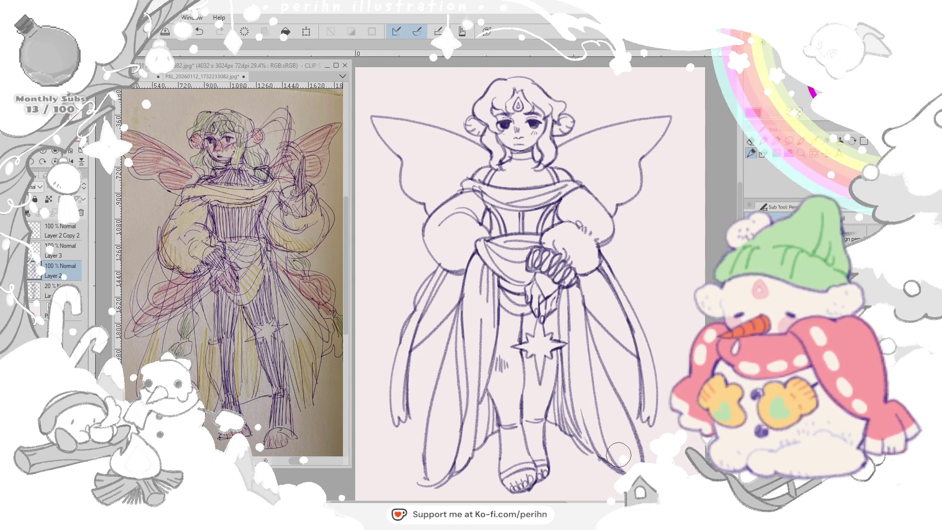
key("ctrl+z")
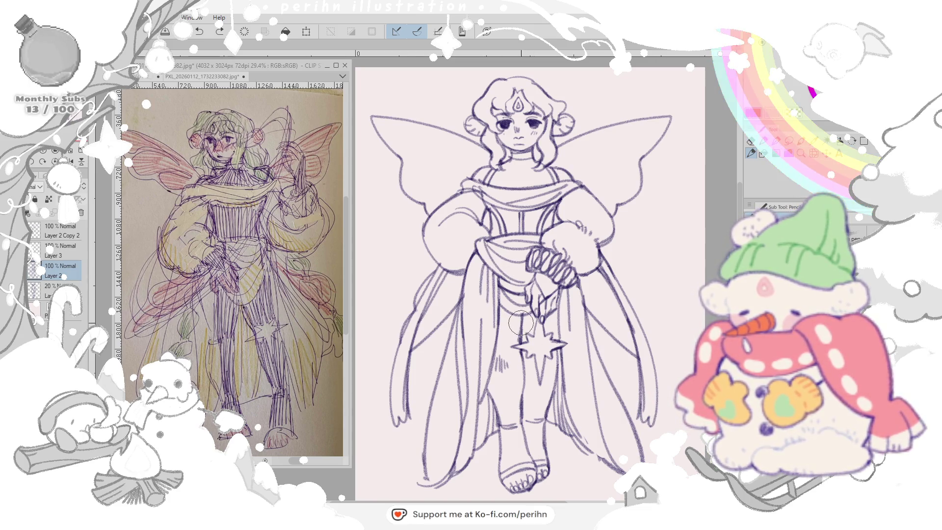
- Erase stray sketch lines around the star and along the left leg drape
left_click_drag(535, 331, 546, 362)
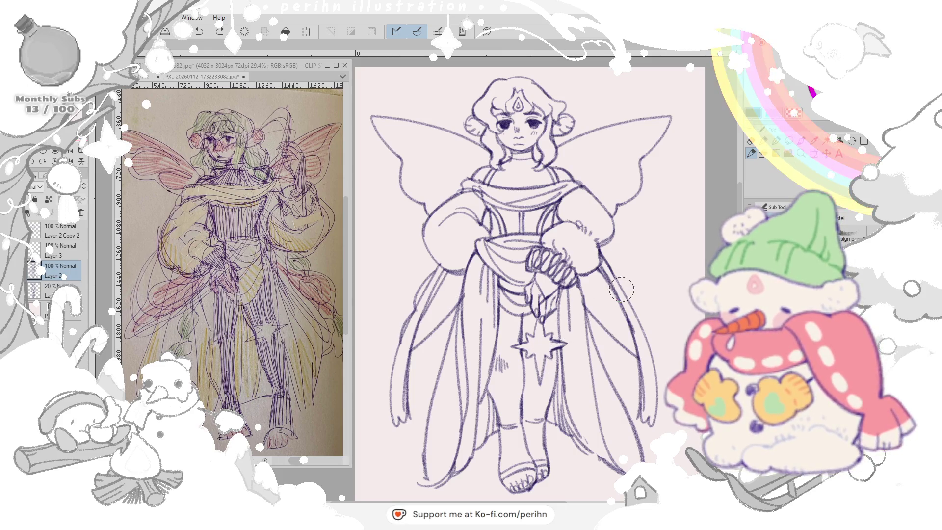
left_click_drag(496, 309, 494, 360)
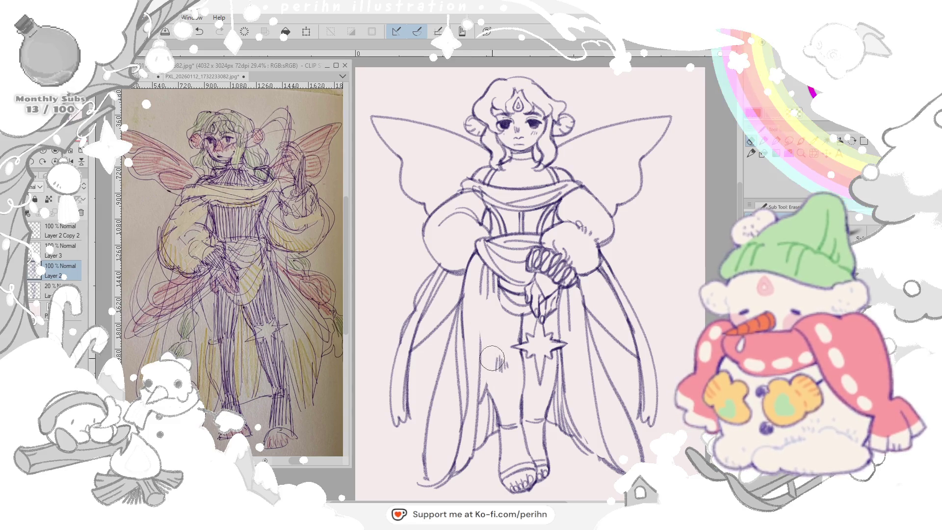
mouse_move(478, 299)
left_mouse_down()
mouse_move(494, 280)
mouse_move(479, 346)
mouse_move(486, 287)
mouse_move(502, 286)
mouse_move(509, 309)
mouse_move(479, 331)
mouse_move(478, 266)
mouse_move(478, 345)
left_mouse_up()
- Reveal the rough sketch, hatch the left thigh and erase stray thigh strokes
key("ctrl+z")
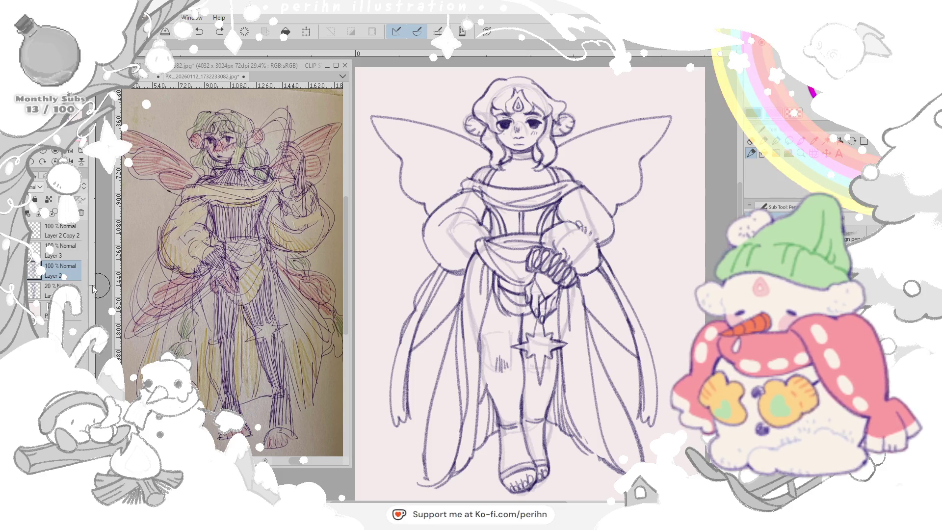
left_click_drag(484, 362, 486, 391)
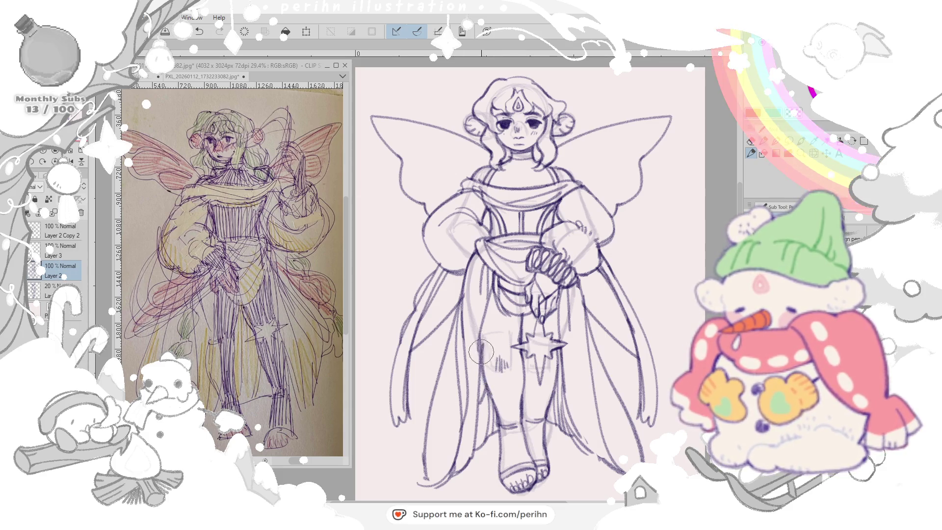
left_click_drag(482, 346, 486, 391)
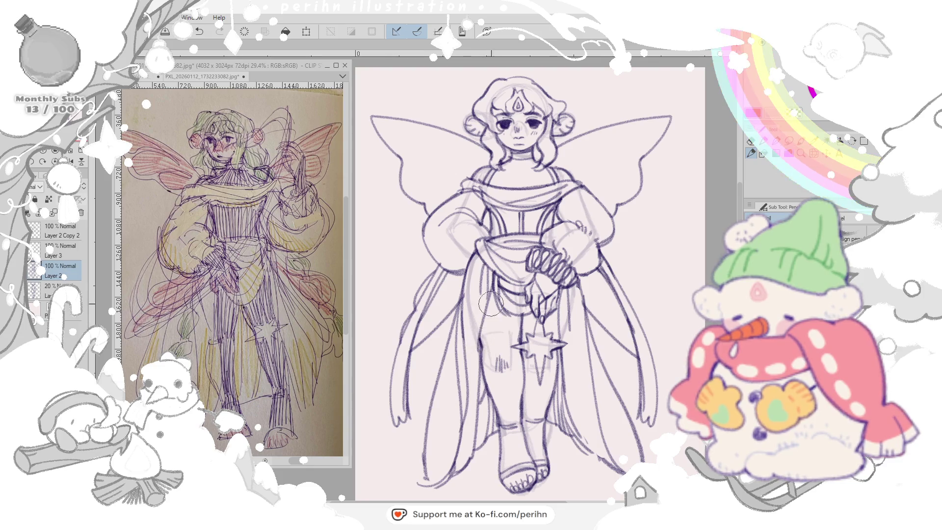
left_click(749, 141)
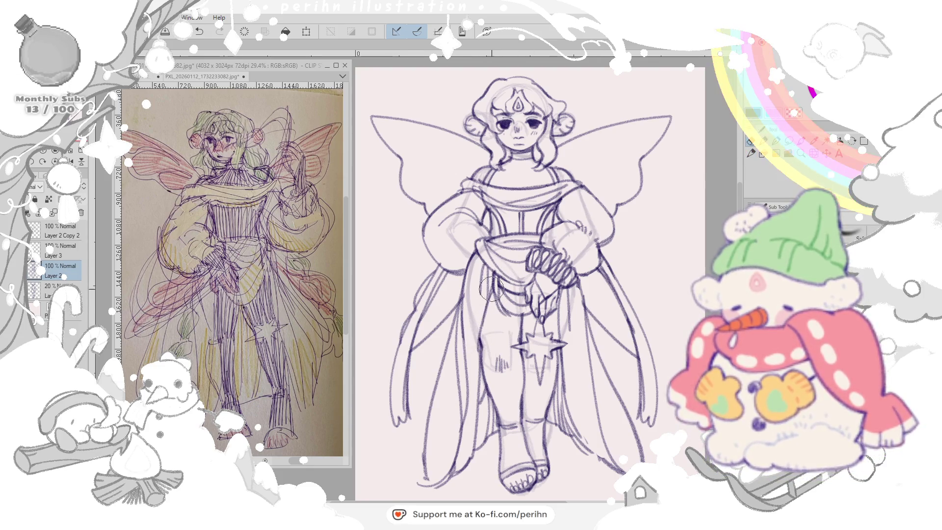
mouse_move(491, 283)
left_mouse_down()
mouse_move(475, 360)
mouse_move(495, 311)
left_mouse_up()
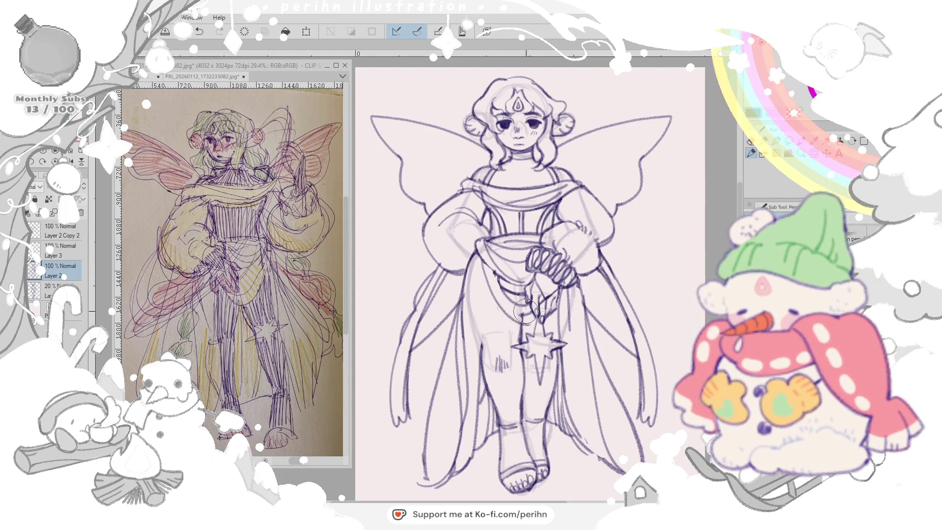
- Refine the left thigh's outer edge and the lines around the hands and hip
left_click_drag(482, 265, 534, 305)
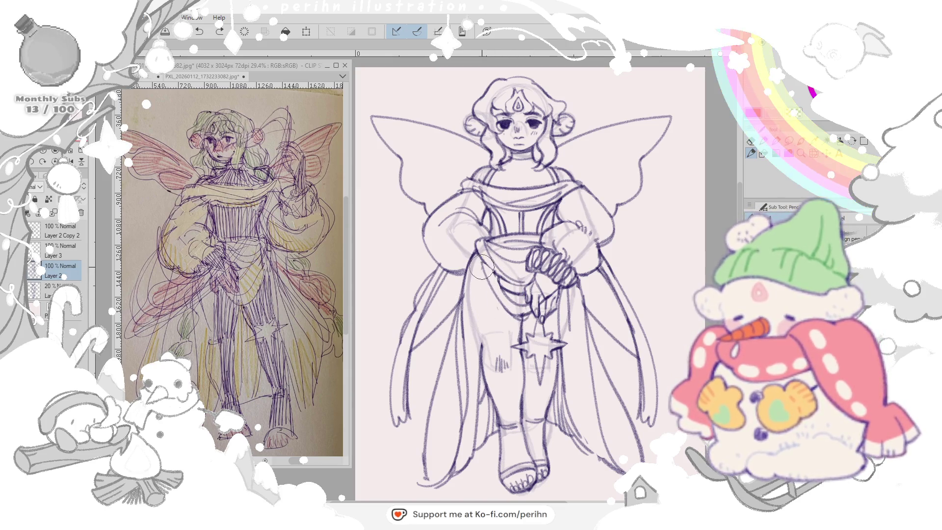
mouse_move(479, 309)
left_mouse_down()
mouse_move(481, 370)
mouse_move(471, 279)
mouse_move(480, 323)
left_mouse_up()
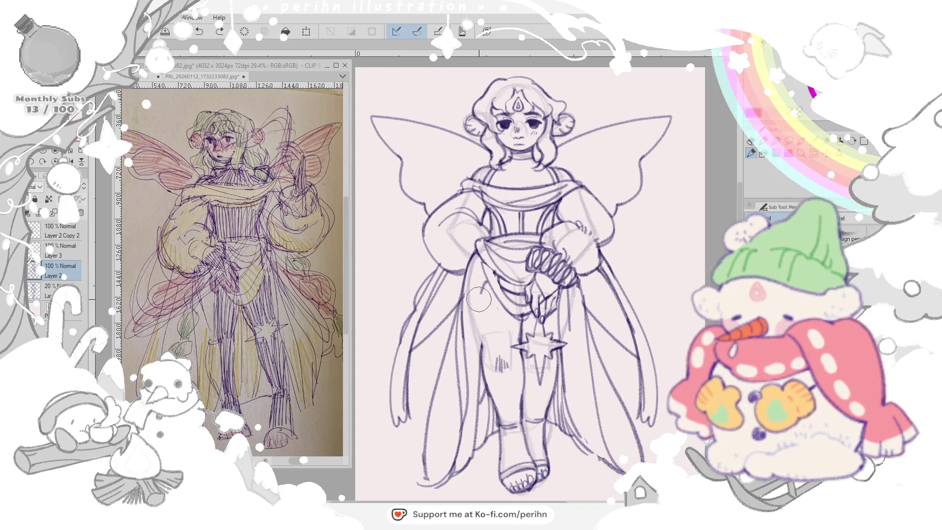
left_click_drag(487, 280, 477, 323)
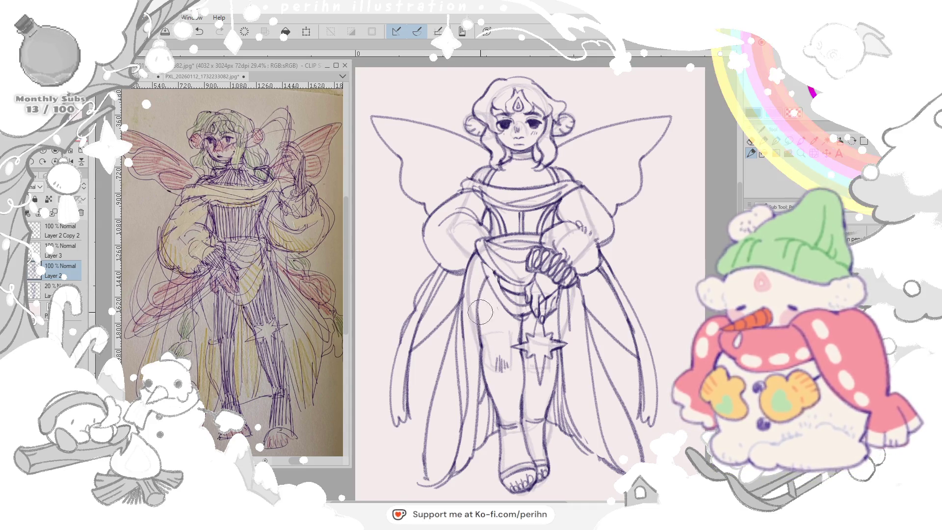
left_click_drag(480, 259, 478, 309)
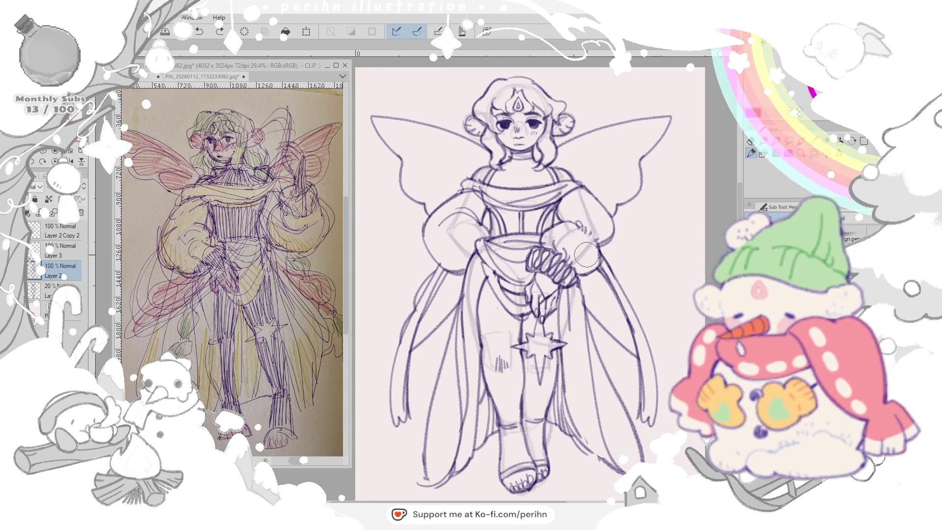
left_click_drag(540, 309, 537, 285)
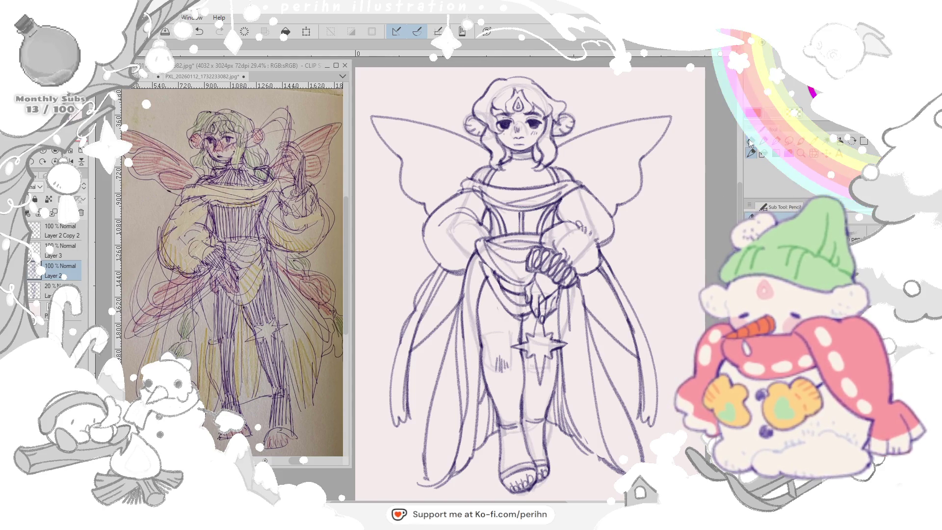
key("p")
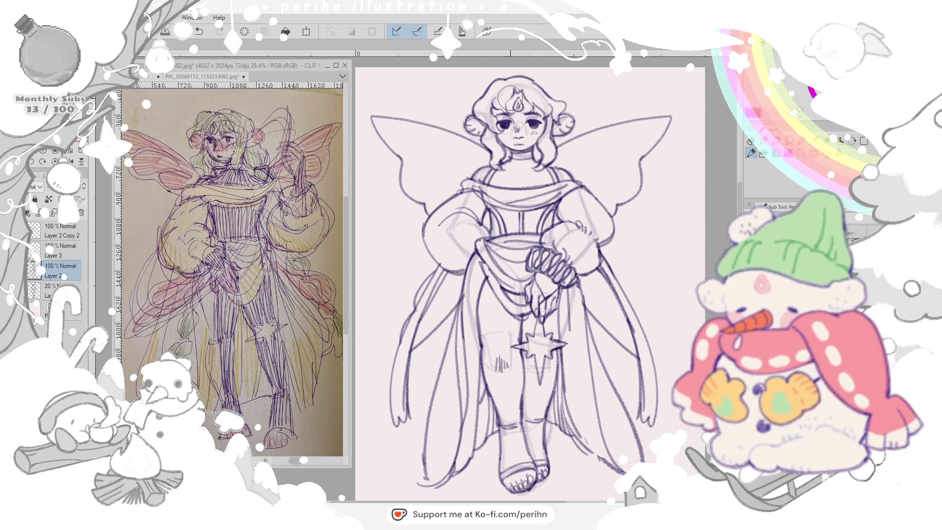
- Bring up the pencil sketch reference image in the other document tab
key("ctrl+Tab")
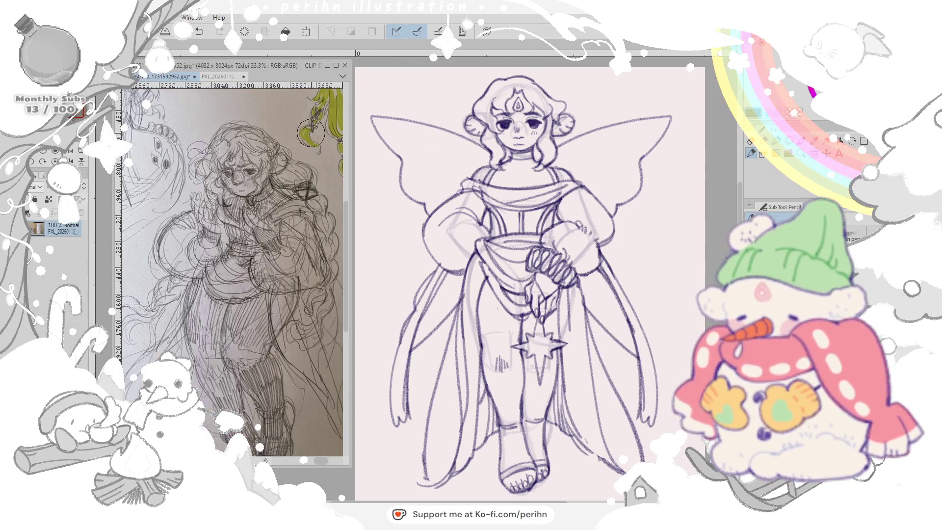